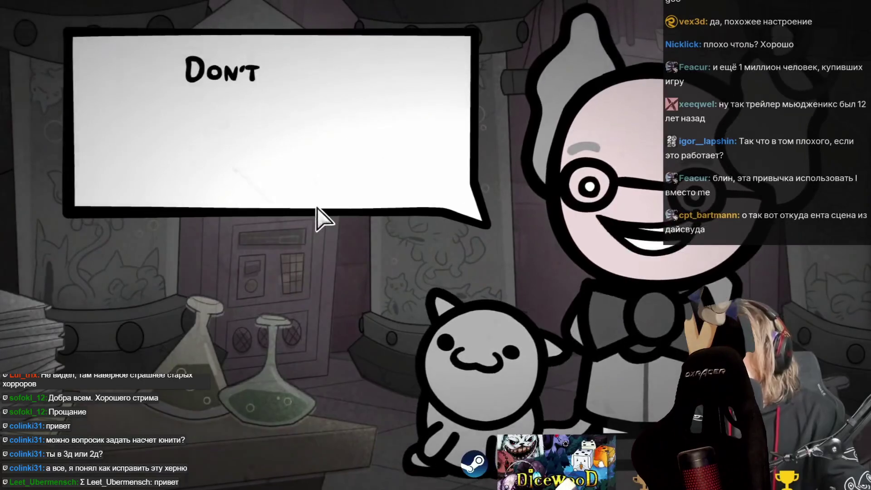
# Skip the opening cutscene and tutorial, then walk Luisa up to the rat and kill it
pyautogui.click(313, 210)
pyautogui.click(313, 211)
pyautogui.click(313, 211)
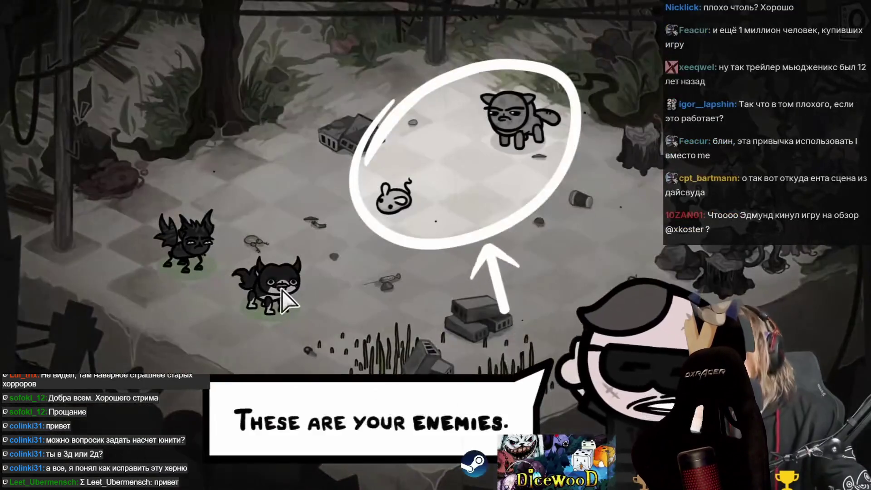
pyautogui.click(283, 295)
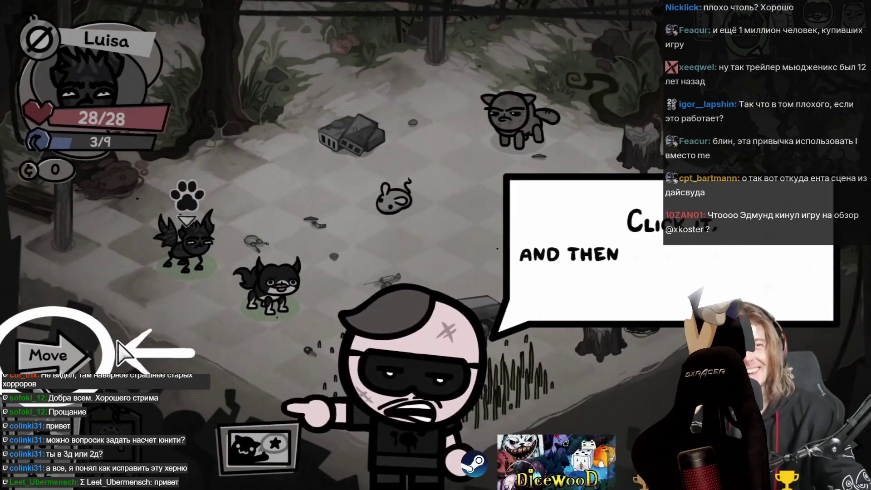
pyautogui.click(50, 355)
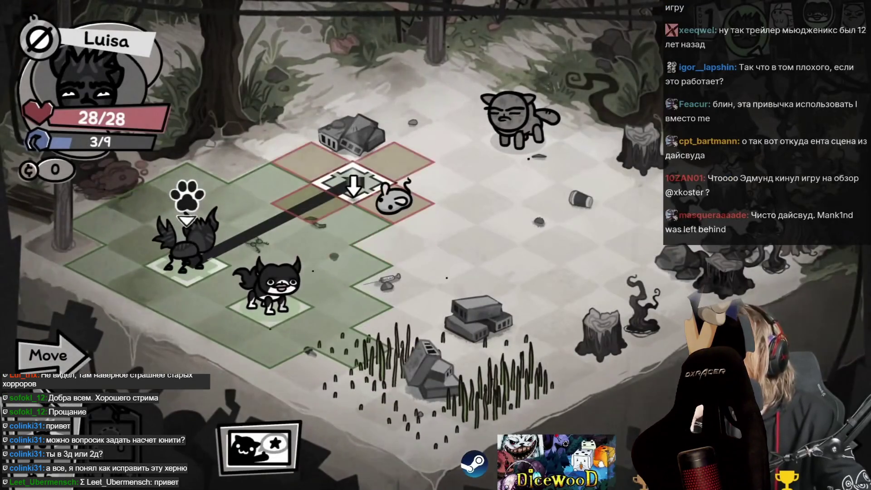
pyautogui.click(354, 186)
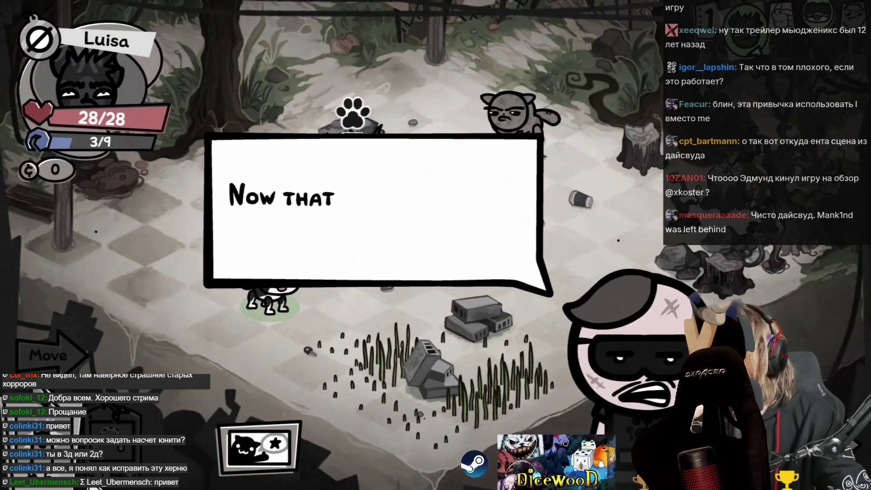
pyautogui.click(156, 341)
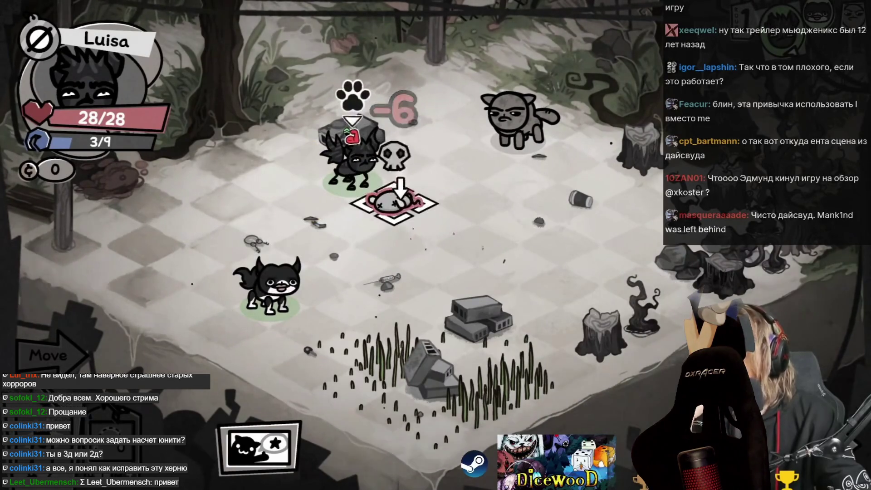
pyautogui.click(385, 225)
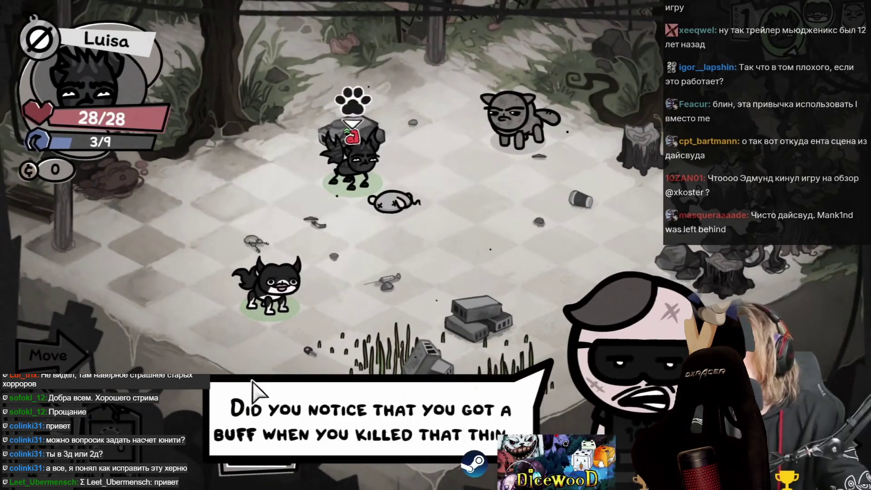
# Move Kit, Roll beside Tom Tom, and attack it
pyautogui.click(252, 385)
pyautogui.click(252, 386)
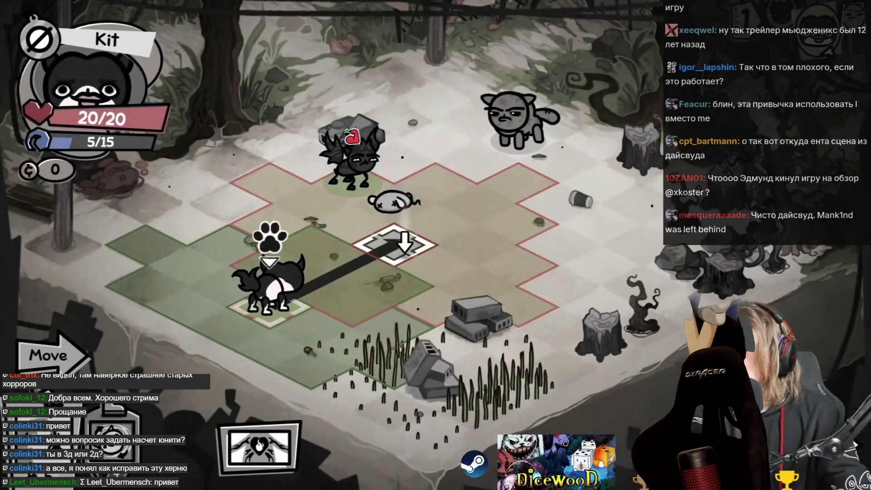
pyautogui.click(393, 245)
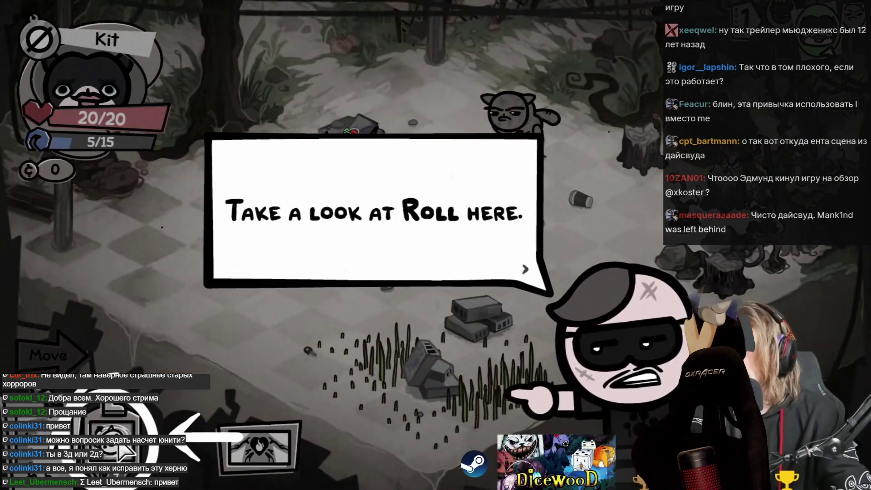
pyautogui.click(354, 283)
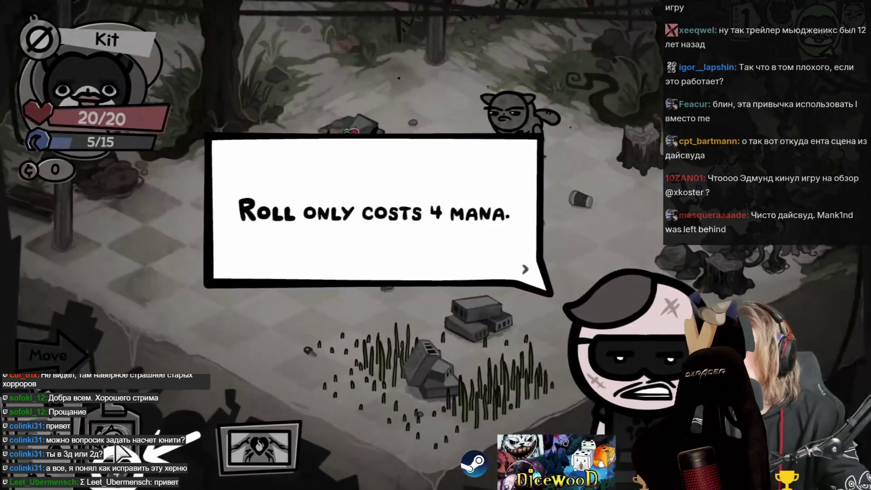
pyautogui.click(509, 180)
pyautogui.click(509, 180)
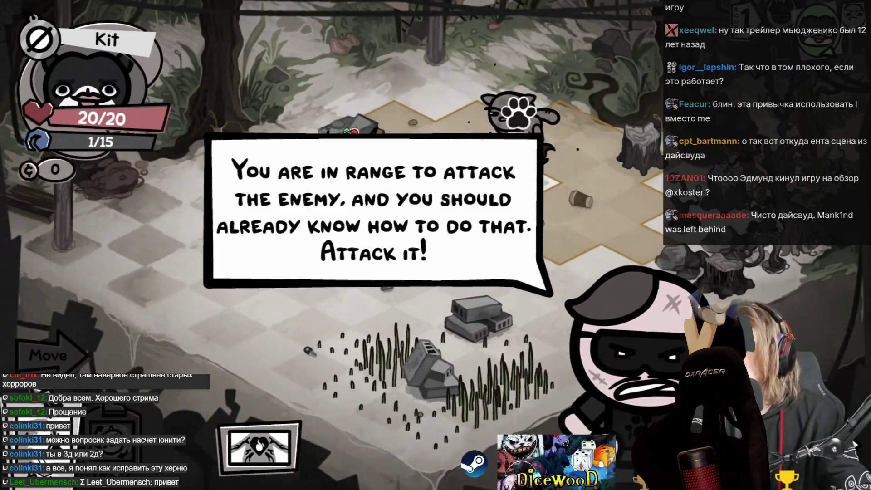
pyautogui.click(480, 272)
pyautogui.click(510, 165)
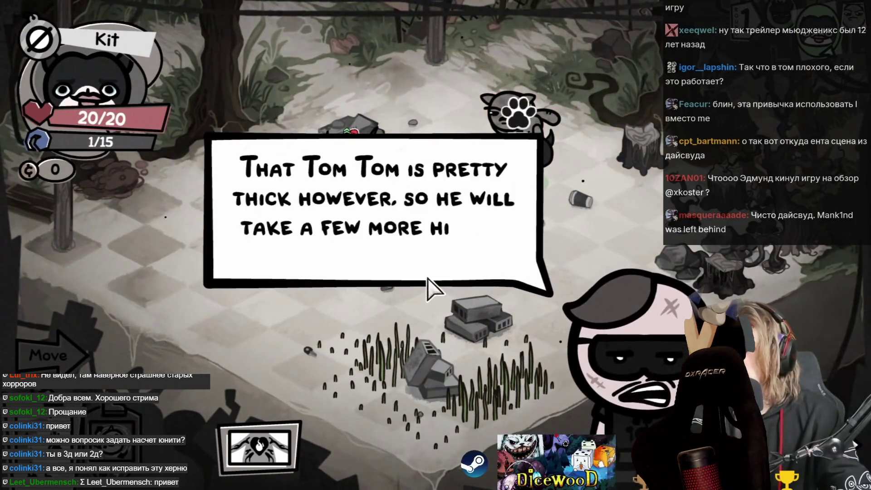
pyautogui.click(433, 288)
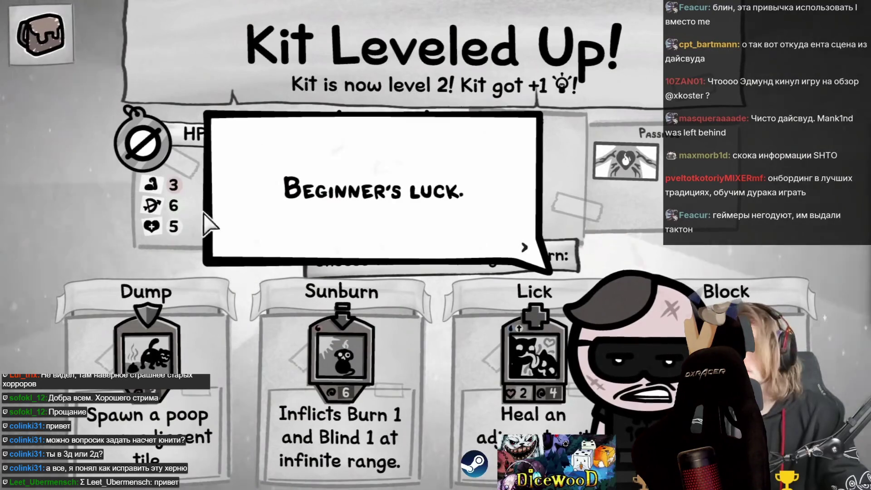
# Click through Kit's level-up dialogue and level-up screen
pyautogui.click(408, 194)
pyautogui.click(389, 189)
pyautogui.click(389, 189)
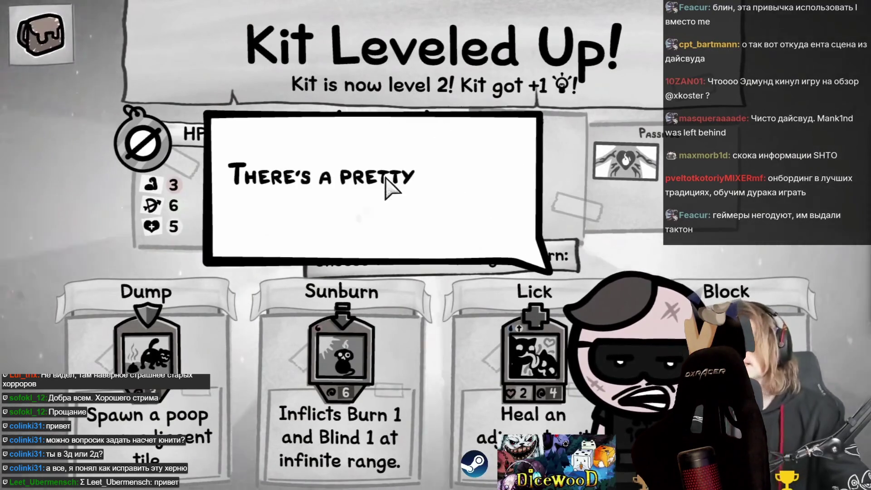
pyautogui.click(386, 186)
pyautogui.click(381, 346)
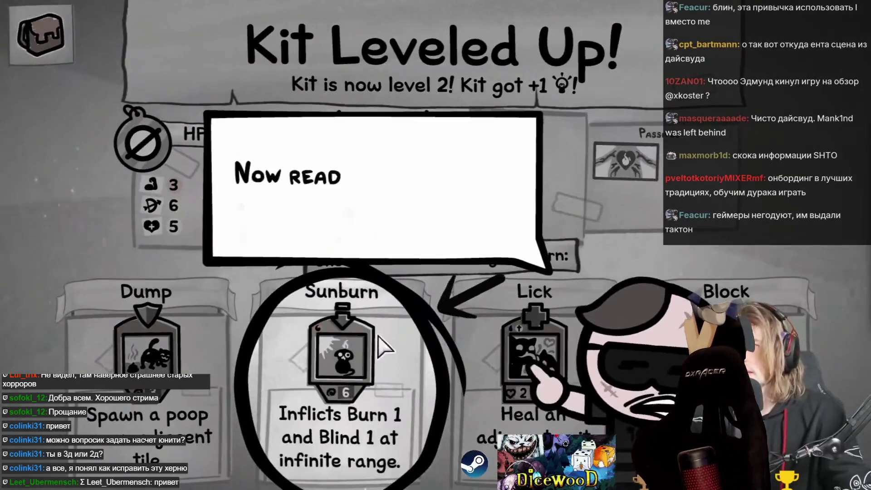
pyautogui.click(408, 386)
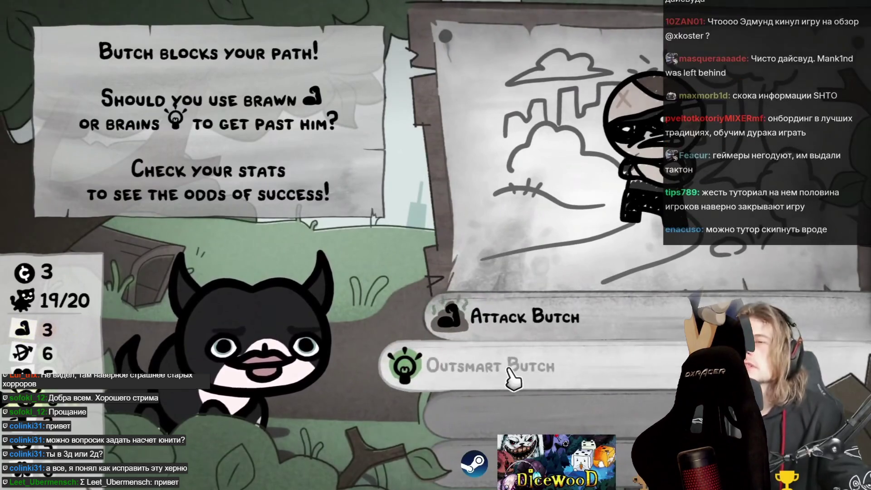
# Choose to attack Butch, loot the Stick from the log, and advance to the next node
pyautogui.click(495, 315)
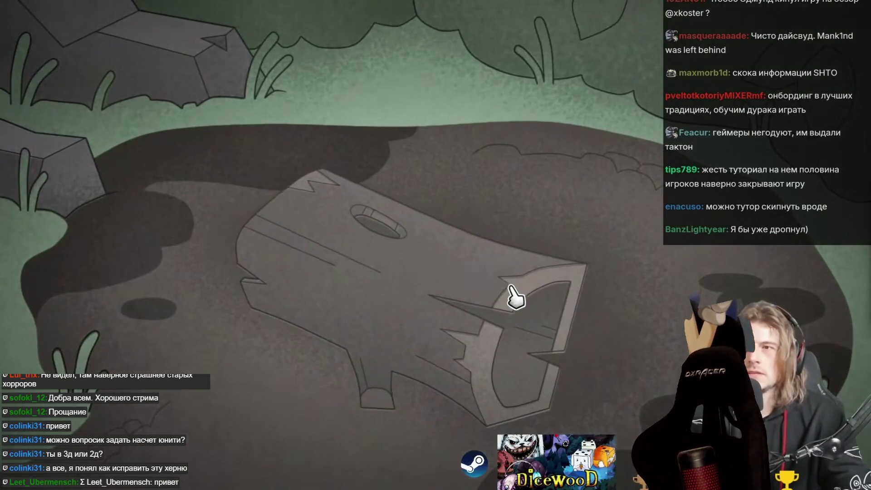
pyautogui.click(498, 304)
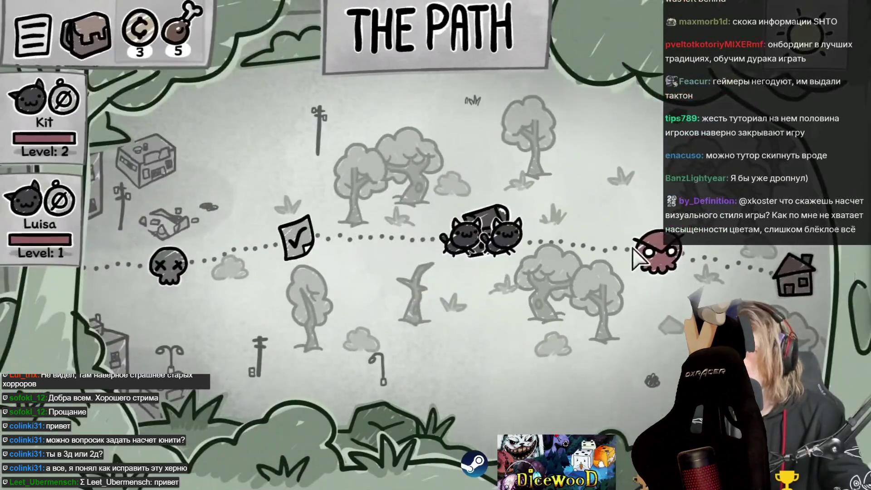
pyautogui.click(634, 255)
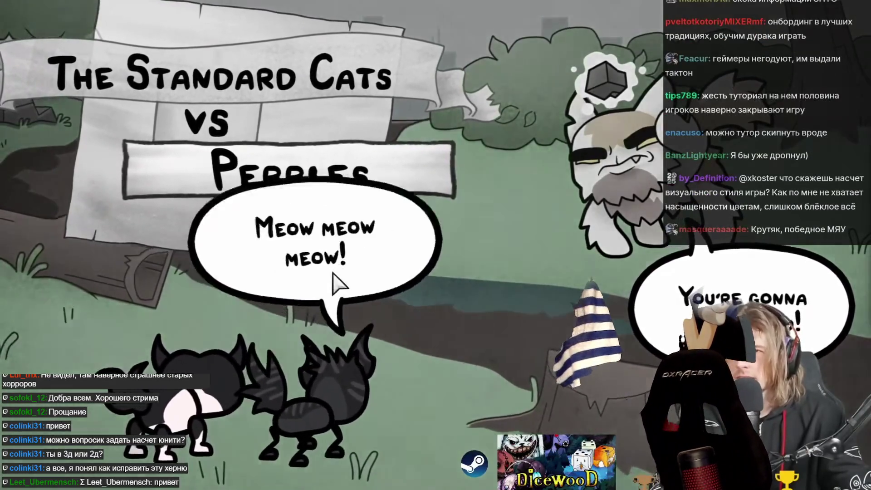
# Dismiss the battle intro, move Luisa, Roll Kit beside Pebbles, and hit it with the Stick
pyautogui.click(334, 281)
pyautogui.click(488, 245)
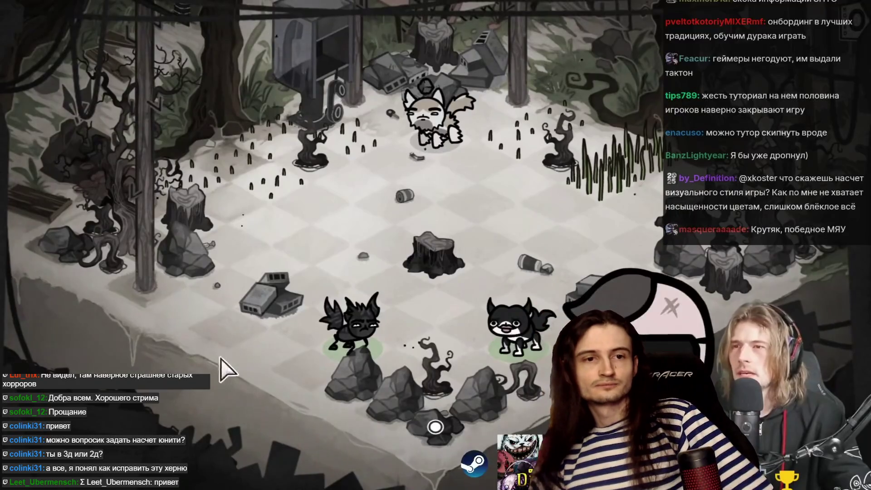
pyautogui.click(467, 266)
pyautogui.click(430, 272)
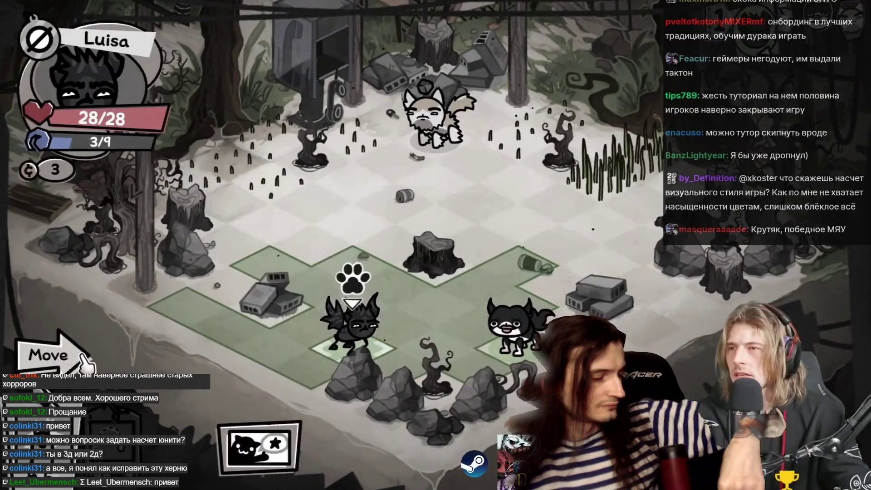
pyautogui.click(268, 263)
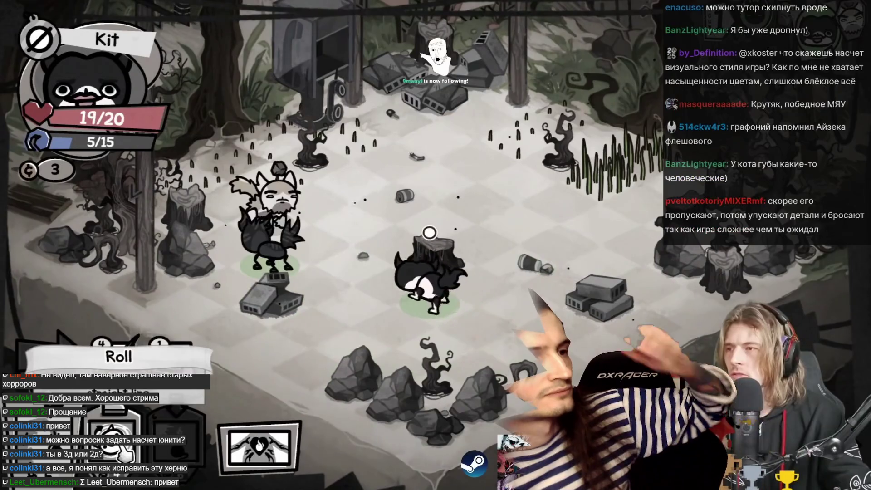
pyautogui.click(431, 233)
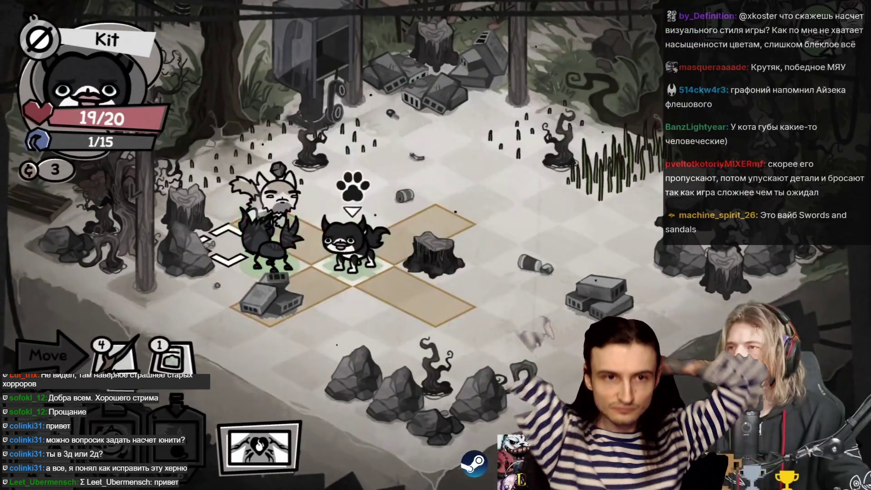
pyautogui.click(272, 200)
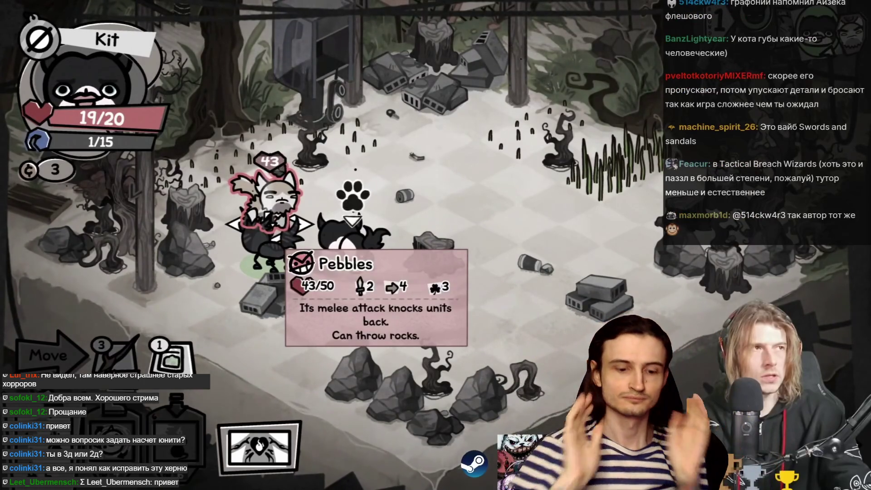
# Use the Small Catnip Baggy, reposition Kit, have Luisa Spit twice at Pebbles, then move her
pyautogui.click(167, 364)
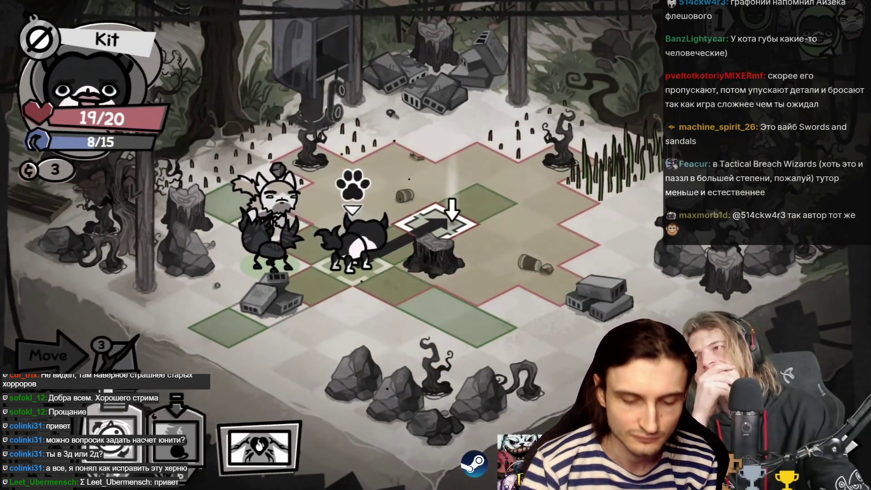
pyautogui.click(446, 217)
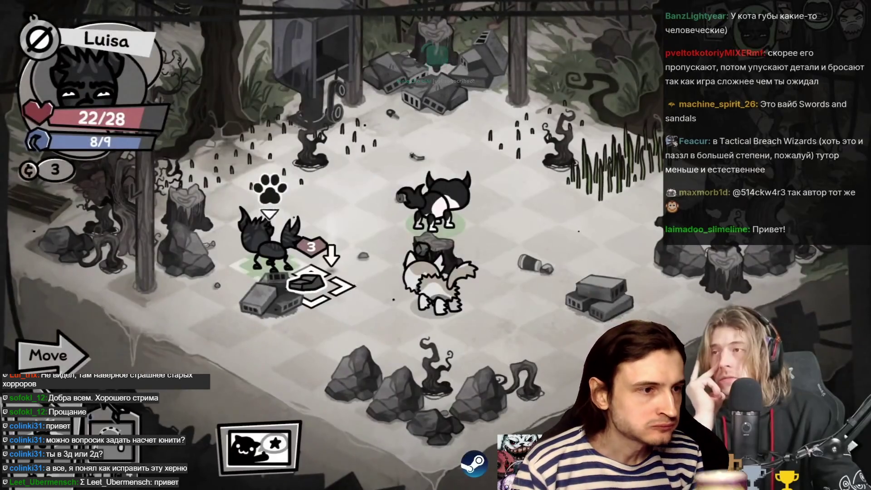
pyautogui.press('2')
pyautogui.click(433, 286)
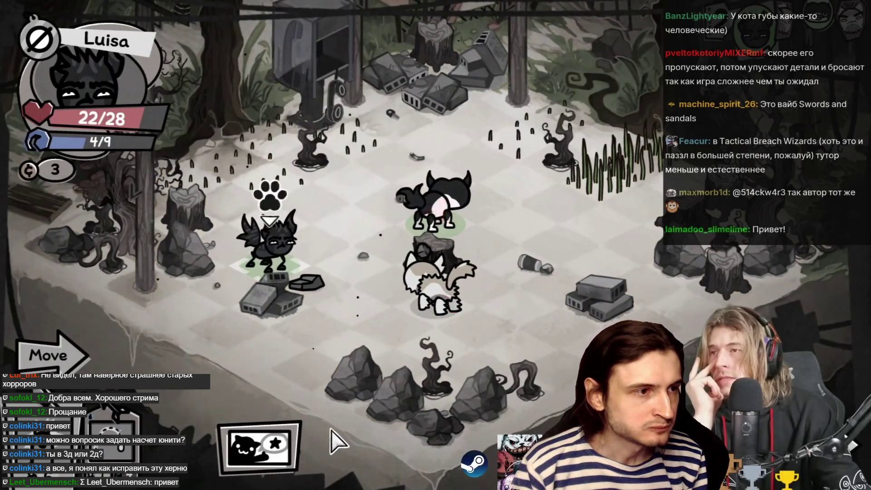
pyautogui.click(433, 283)
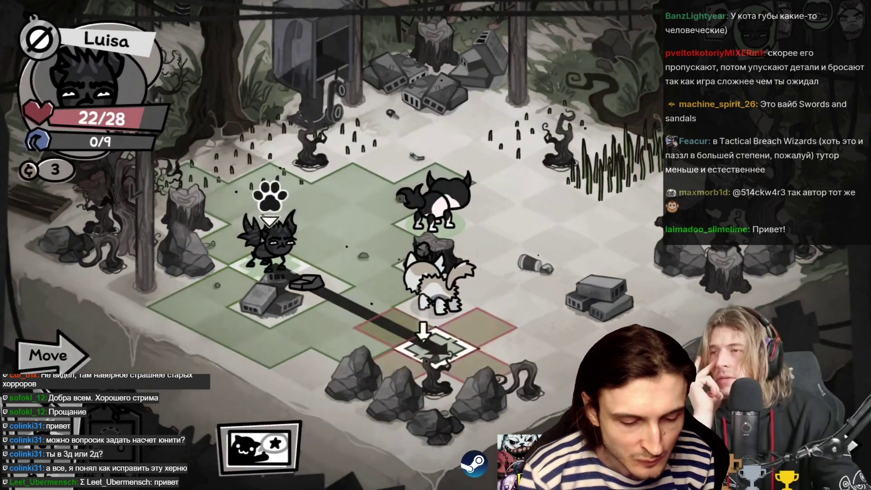
pyautogui.click(393, 326)
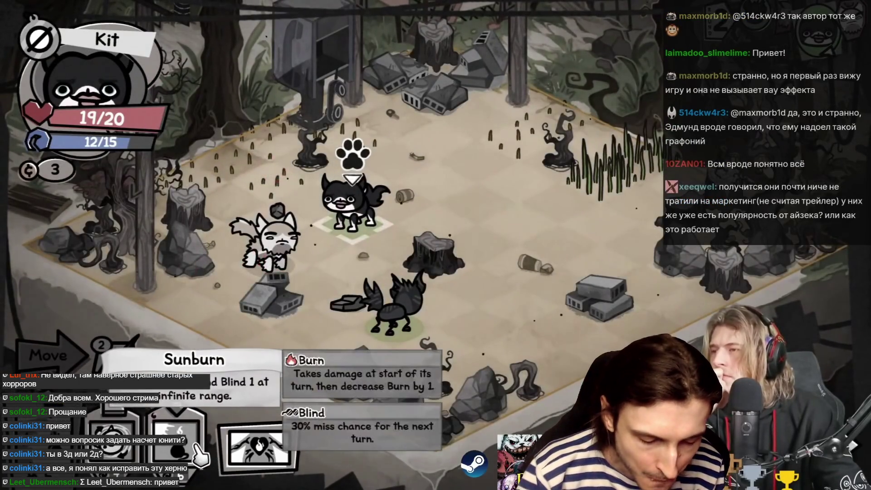
pyautogui.click(199, 451)
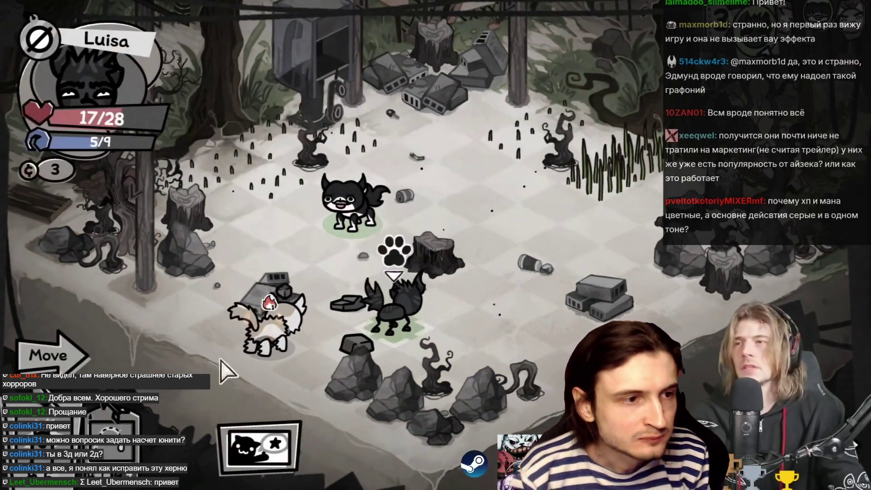
# Have Luisa Spit at the white cat, then cancel her melee attack
pyautogui.press('2')
pyautogui.click(268, 322)
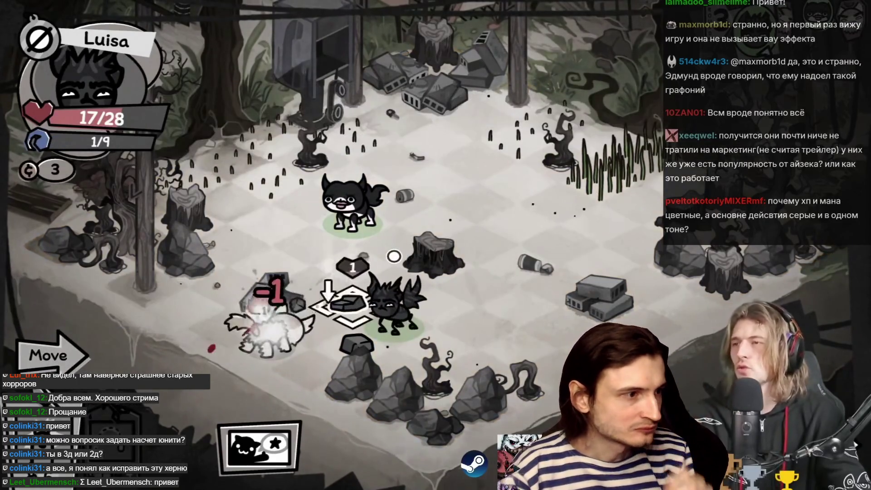
pyautogui.press('1')
pyautogui.rightClick(394, 252)
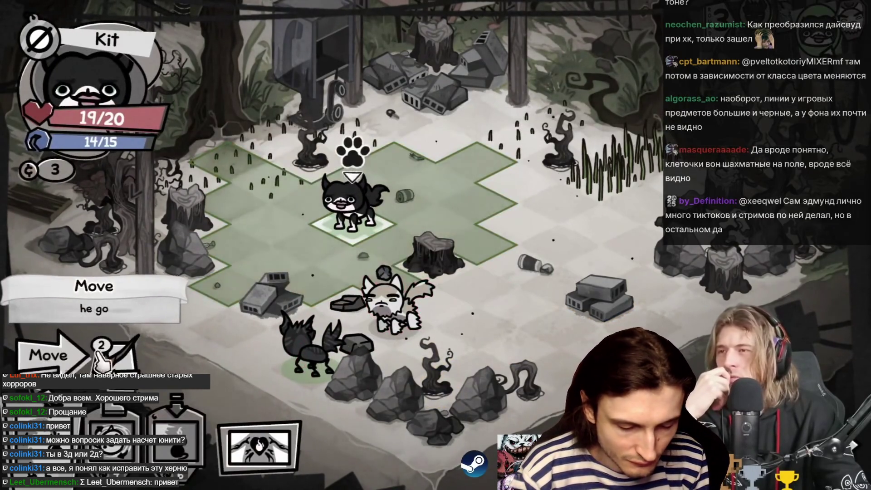
# Move Kit beside the white enemy cat and fire a lobbed attack at it
pyautogui.press('1')
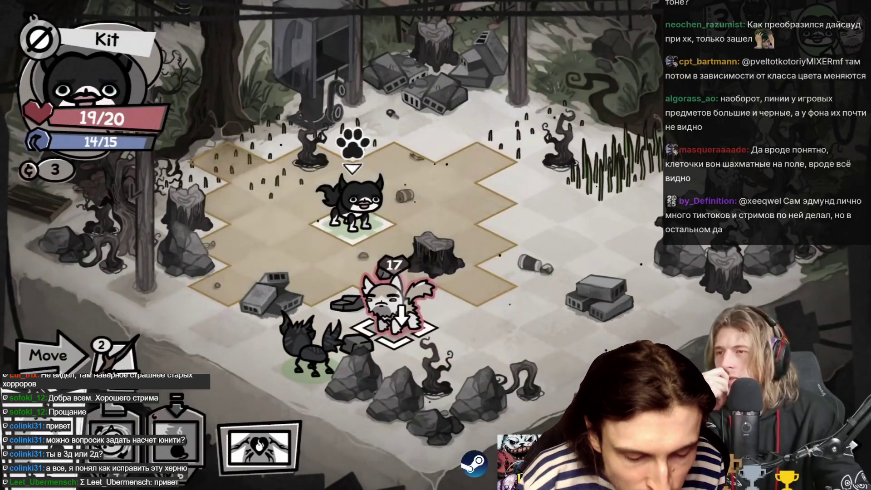
pyautogui.click(392, 268)
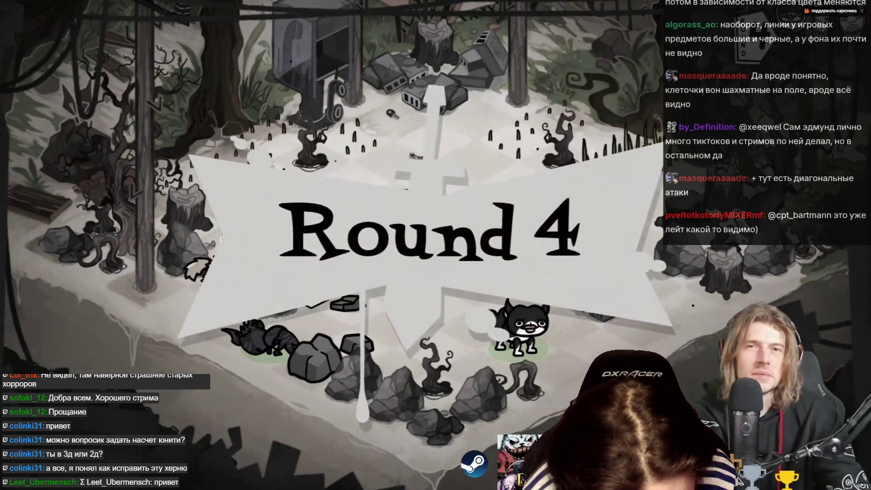
pyautogui.click(311, 236)
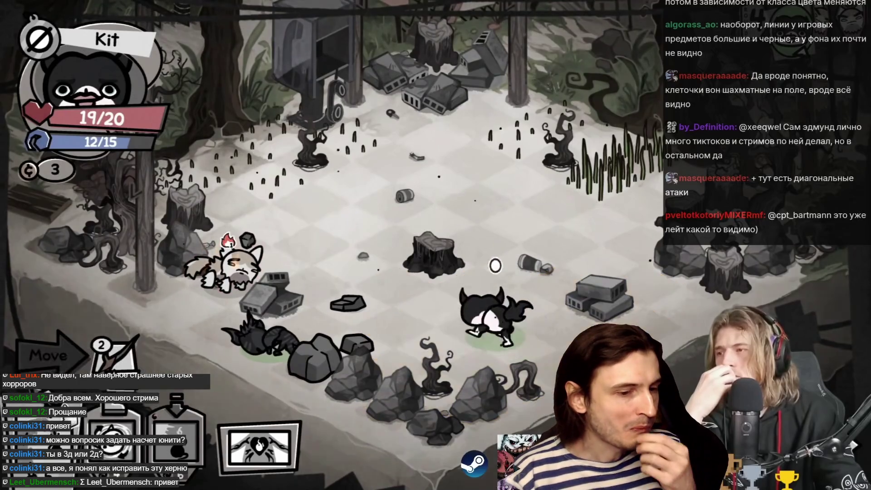
pyautogui.click(224, 268)
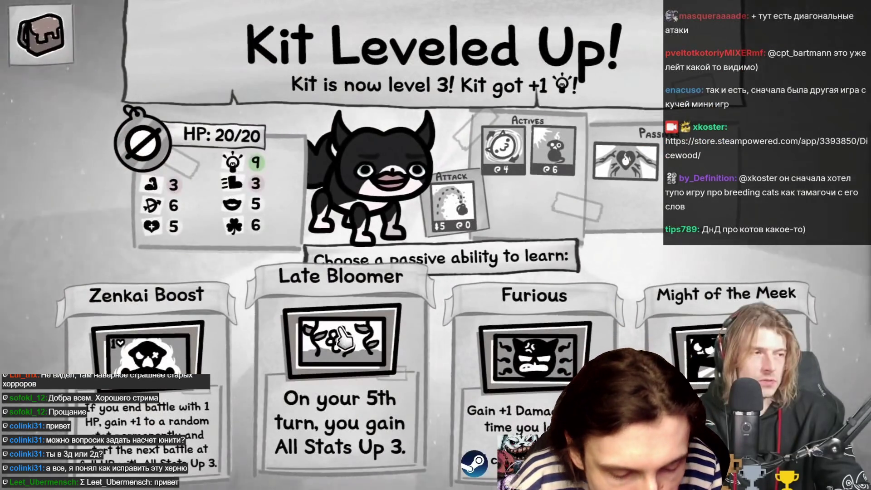
# Close Kit's level-up passive choice and click through the Congrats dialogue on The Path
pyautogui.click(341, 372)
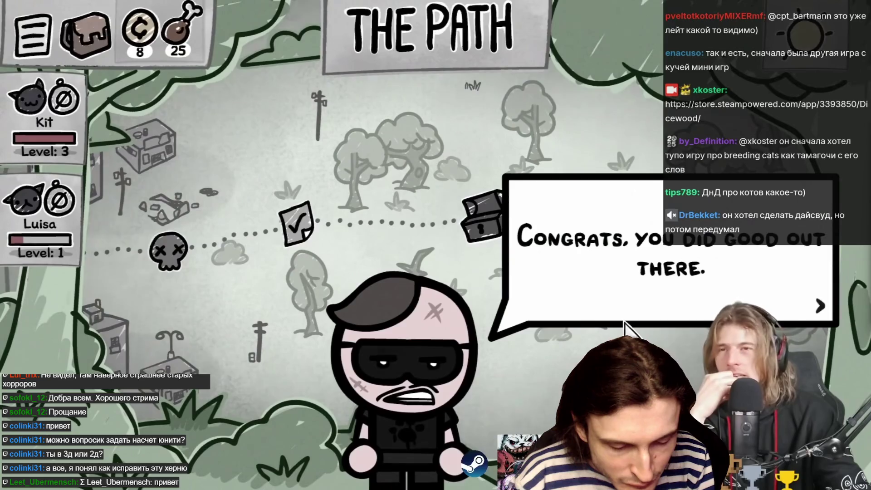
pyautogui.click(640, 320)
pyautogui.click(644, 308)
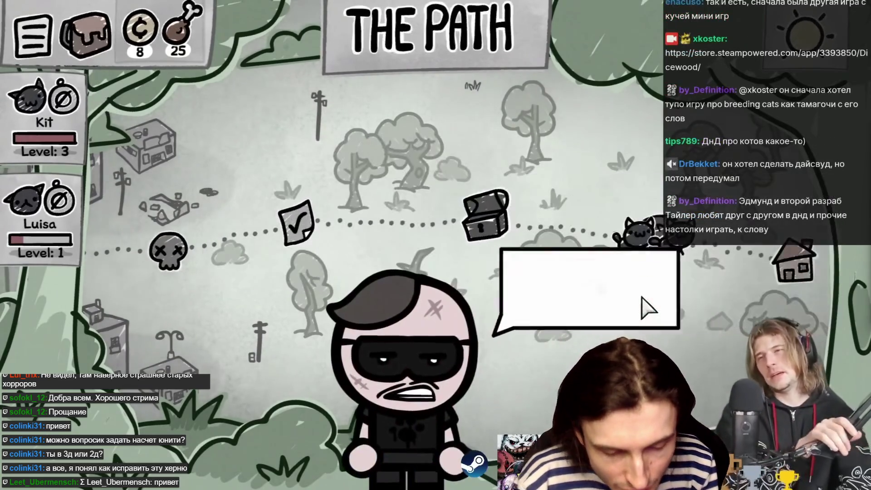
pyautogui.click(647, 306)
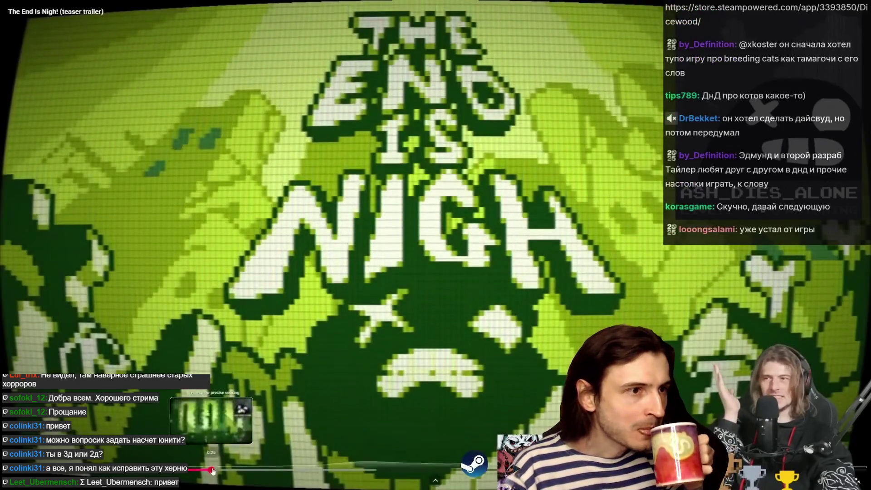
# Skip ahead in the trailer, exit full screen, and search Google for 'the end is hign'
pyautogui.moveTo(212, 469); pyautogui.dragTo(474, 469)
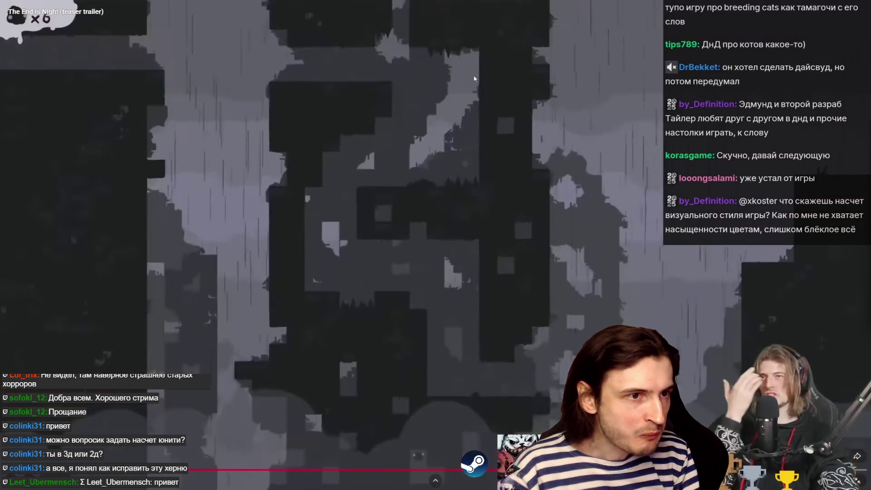
pyautogui.press('Escape')
pyautogui.click(213, 22)
pyautogui.write('the end is hign')
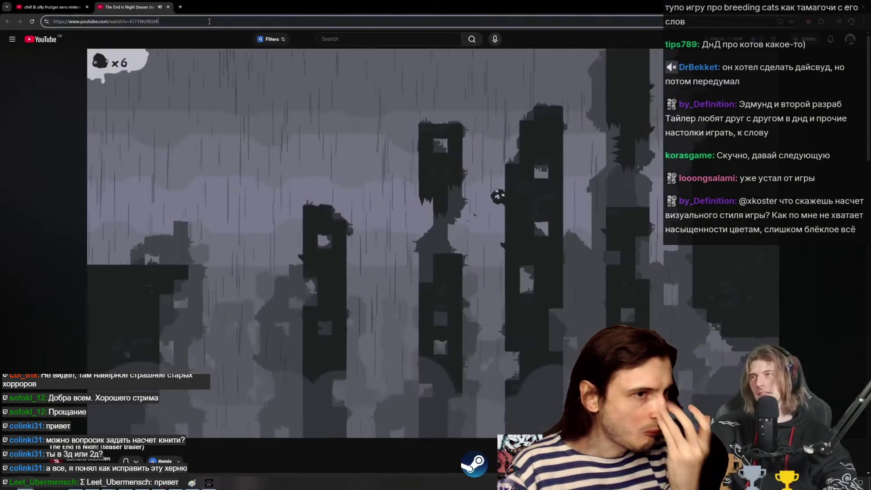
pyautogui.press('Return')
# Open the Wikipedia and Steam results in new tabs and switch to The End Is Nigh Steam page
pyautogui.scroll(-5, 142, 270)
pyautogui.middleClick(122, 353)
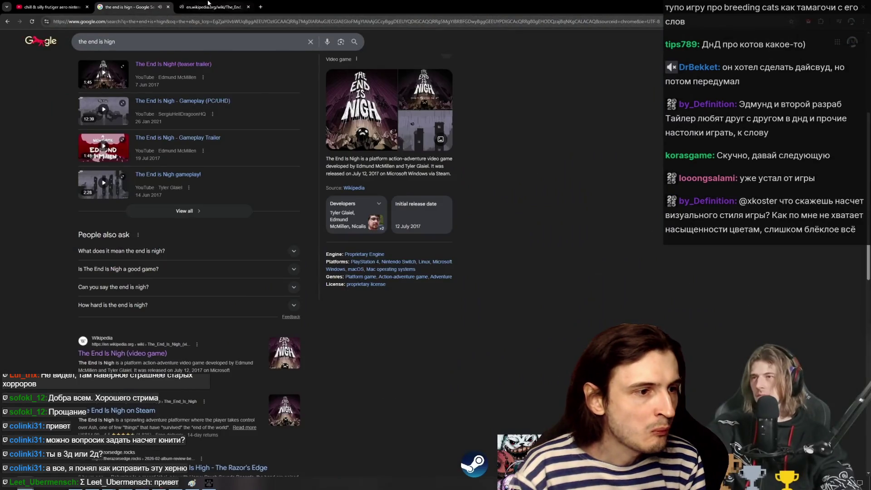
pyautogui.click(209, 7)
pyautogui.click(143, 5)
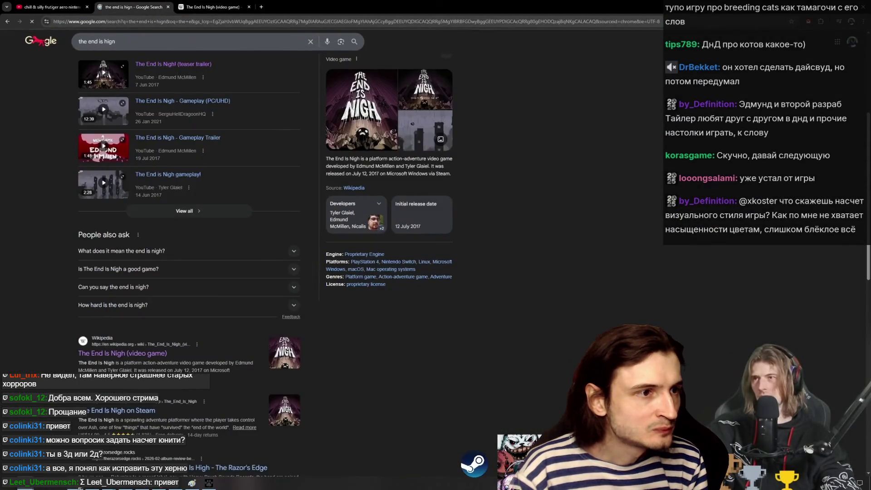
pyautogui.middleClick(122, 414)
pyautogui.click(180, 6)
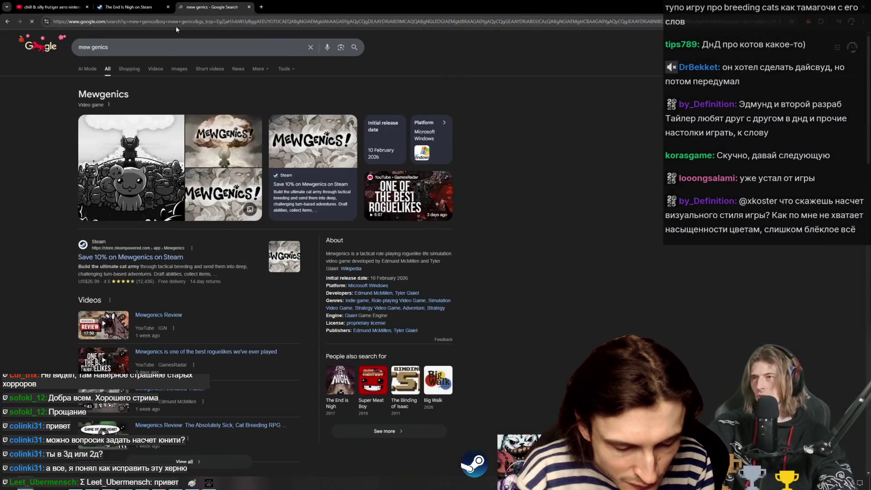
pyautogui.hotkey('ctrl', 'shift', 'Tab')
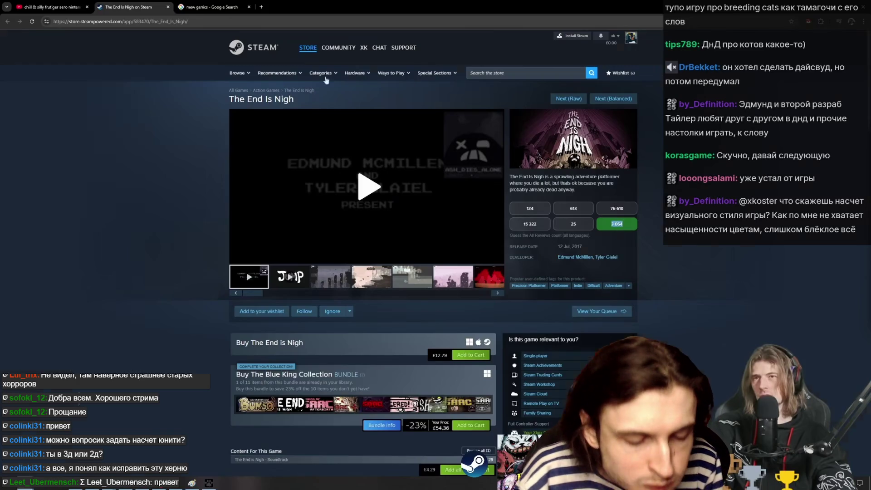
# Open the Mewgenics Steam page from the search results and watch the developer live stream full screen
pyautogui.click(223, 4)
pyautogui.hotkey('ctrl', 't')
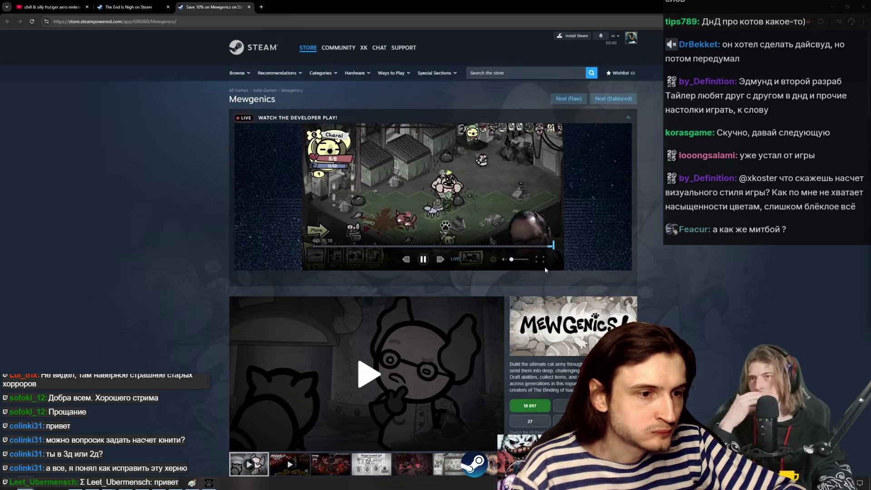
pyautogui.doubleClick(542, 265)
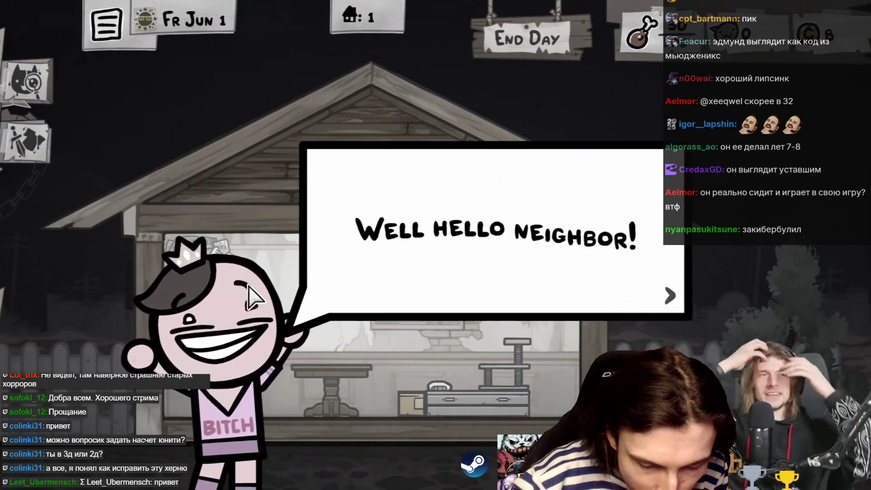
# Click through the neighbour's greeting conversation
pyautogui.click(438, 279)
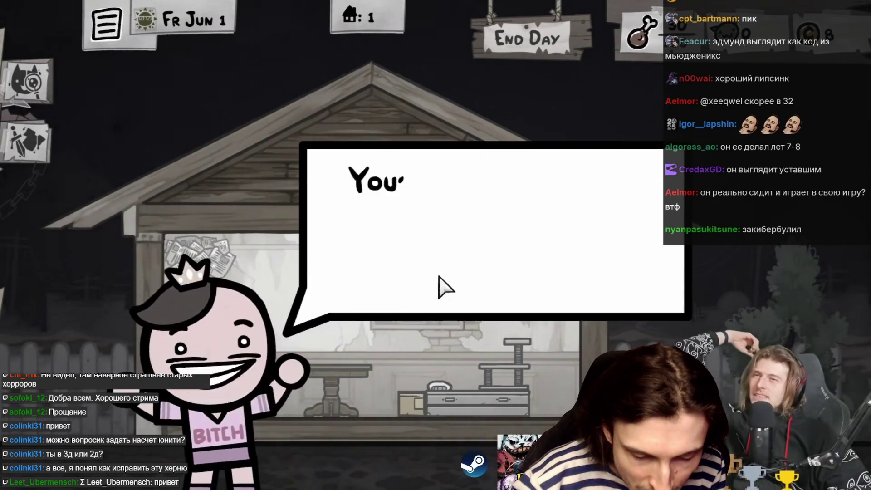
pyautogui.click(305, 360)
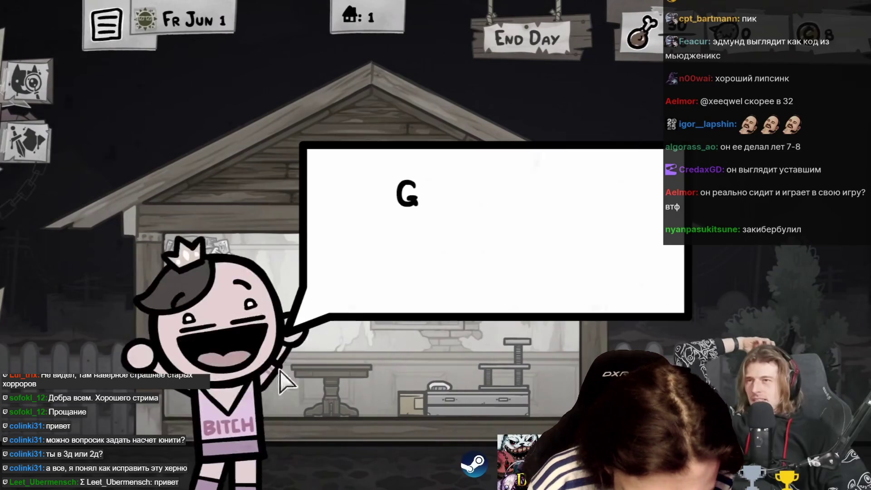
pyautogui.click(305, 357)
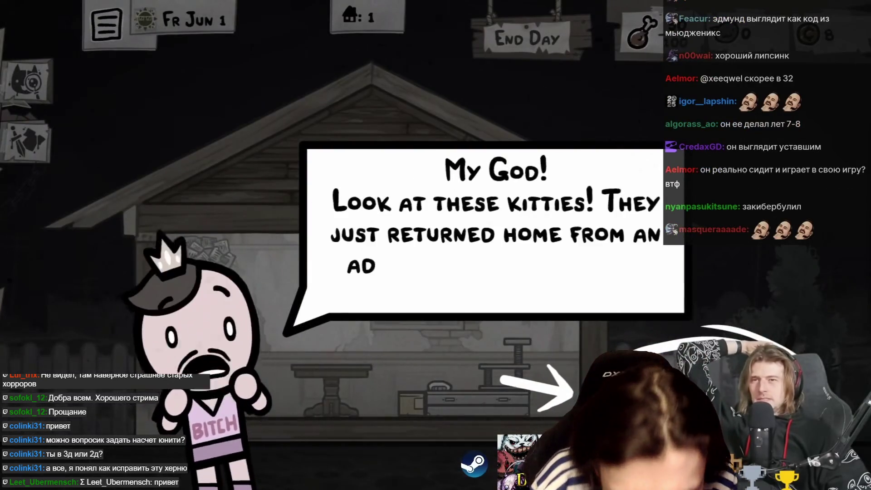
pyautogui.click(515, 320)
pyautogui.click(517, 325)
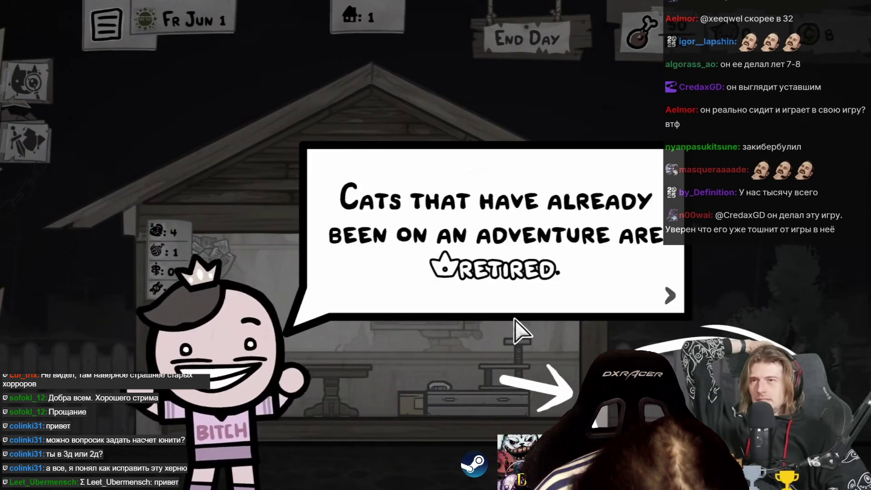
pyautogui.click(517, 326)
pyautogui.click(474, 354)
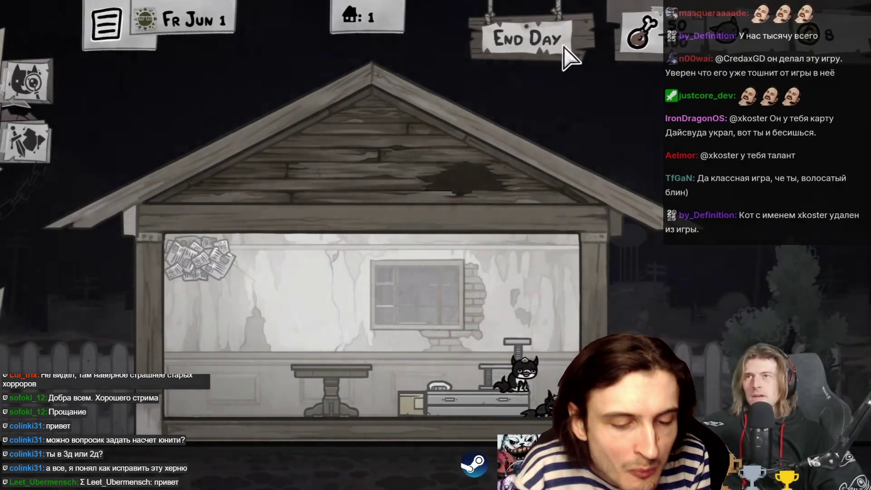
# End the day, dismiss Kit and Luisa's kitten scene and the night dialogue
pyautogui.click(563, 46)
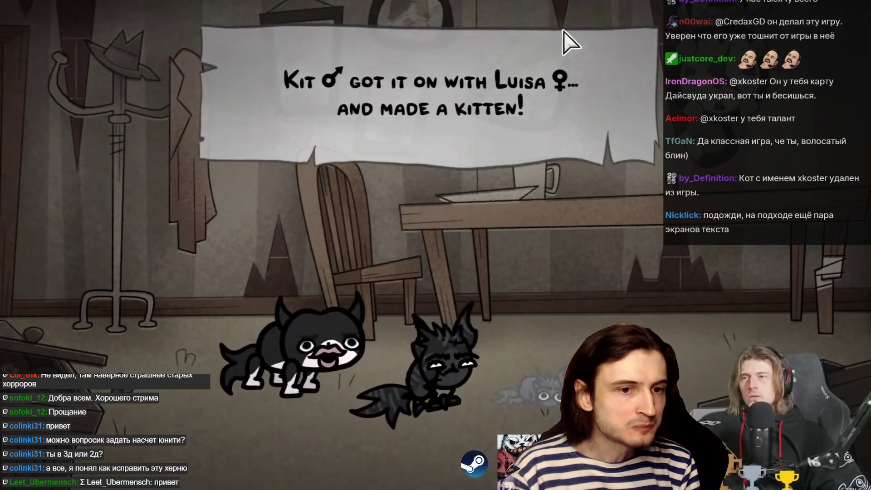
pyautogui.click(599, 151)
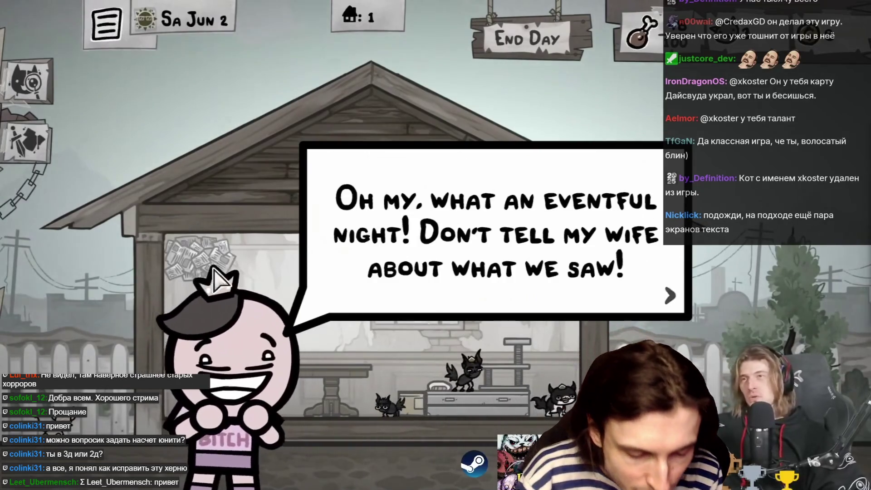
pyautogui.click(445, 303)
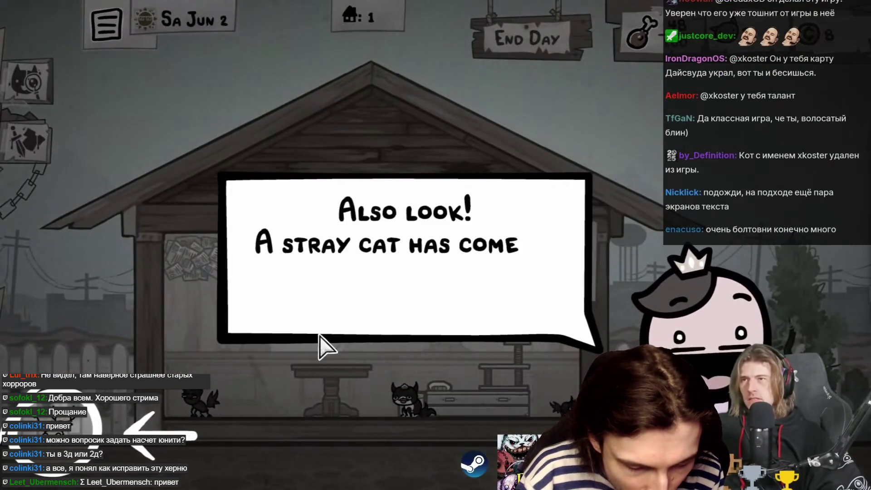
pyautogui.click(69, 366)
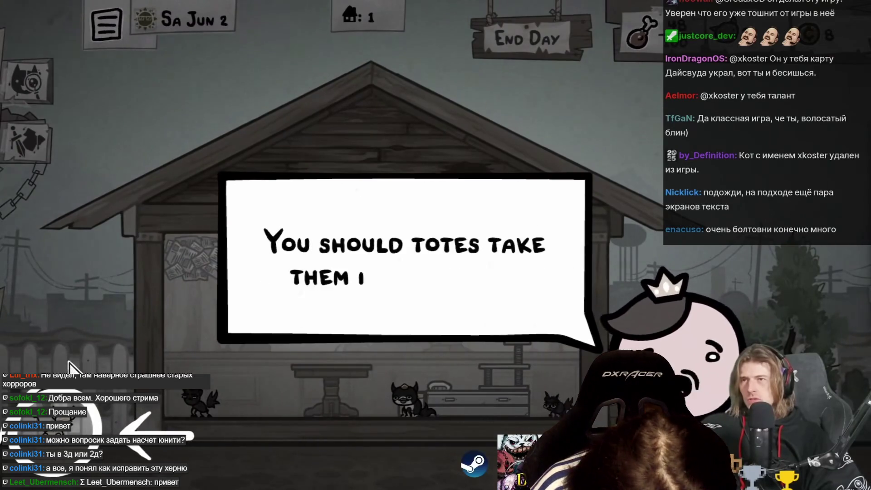
pyautogui.click(69, 366)
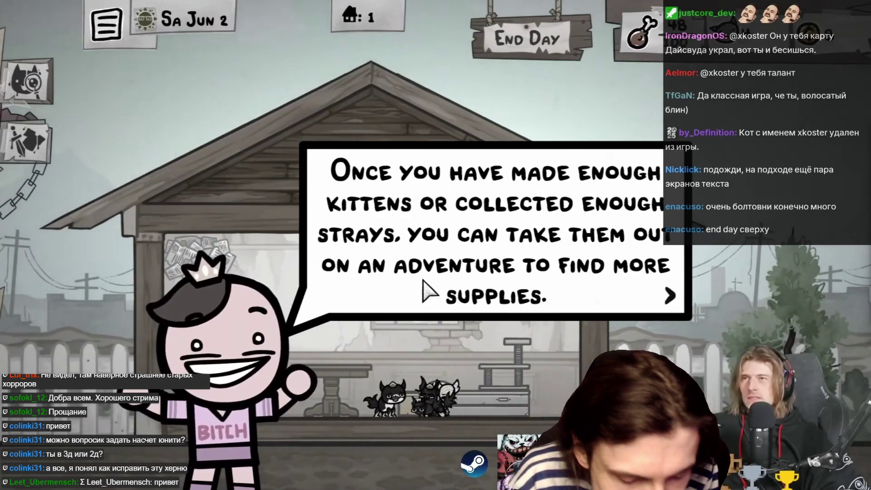
# Finish the adventure tutorial dialogue, end the day, and dismiss Kit and Emet's kitten scene
pyautogui.click(429, 297)
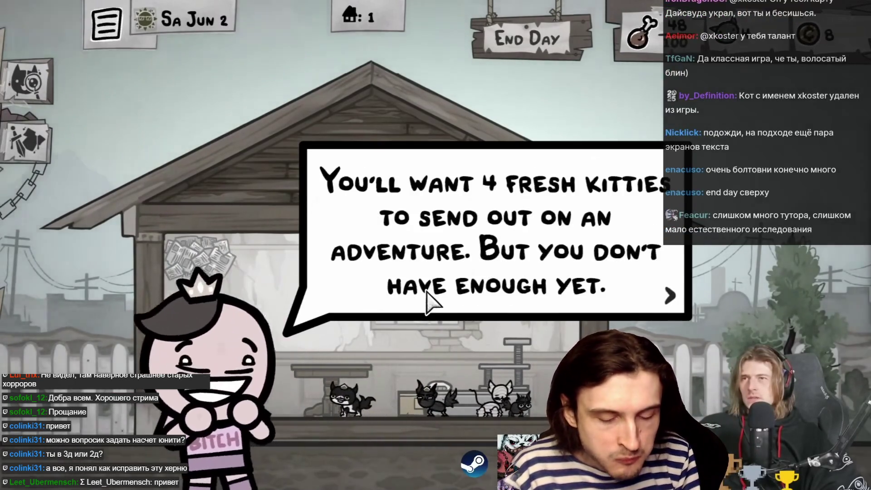
pyautogui.click(427, 299)
pyautogui.click(545, 46)
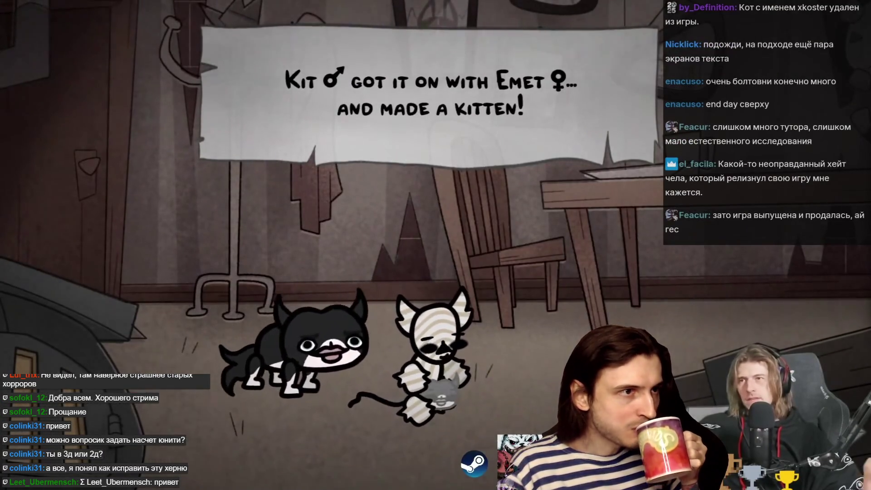
pyautogui.click(586, 320)
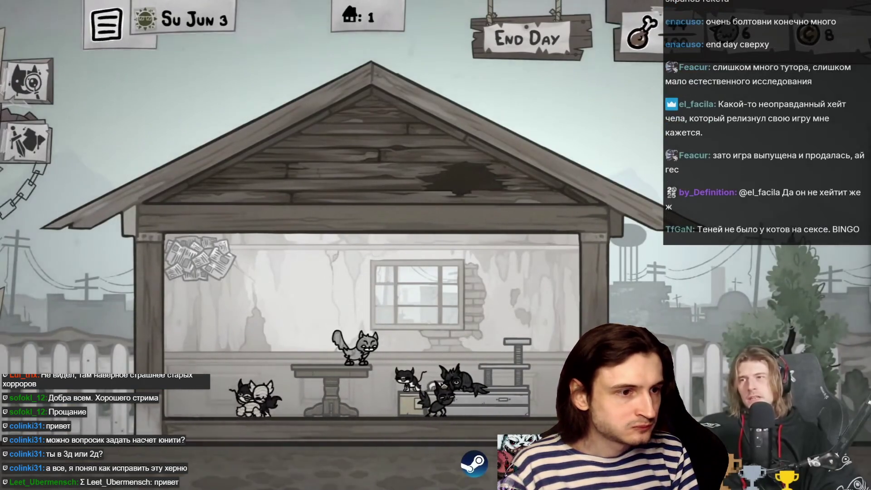
# End the day to reach Mon Jun 4 and browse the cats' stats starting with Remmie
pyautogui.click(543, 39)
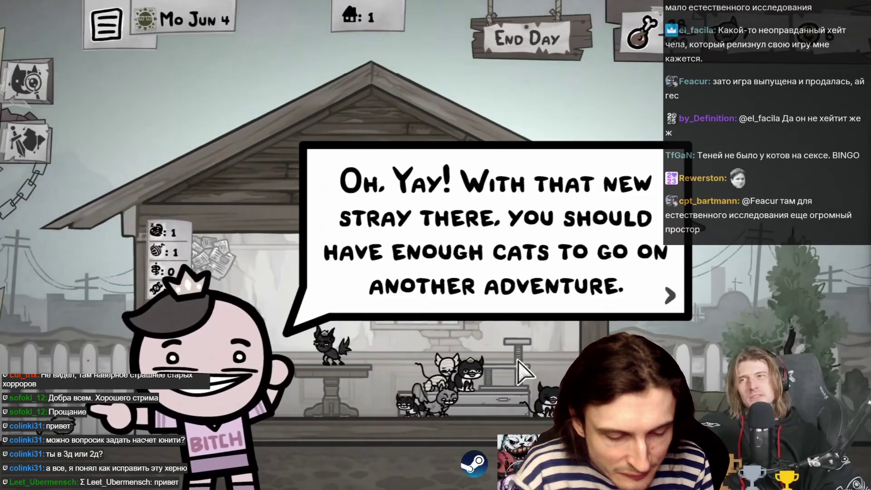
pyautogui.click(518, 360)
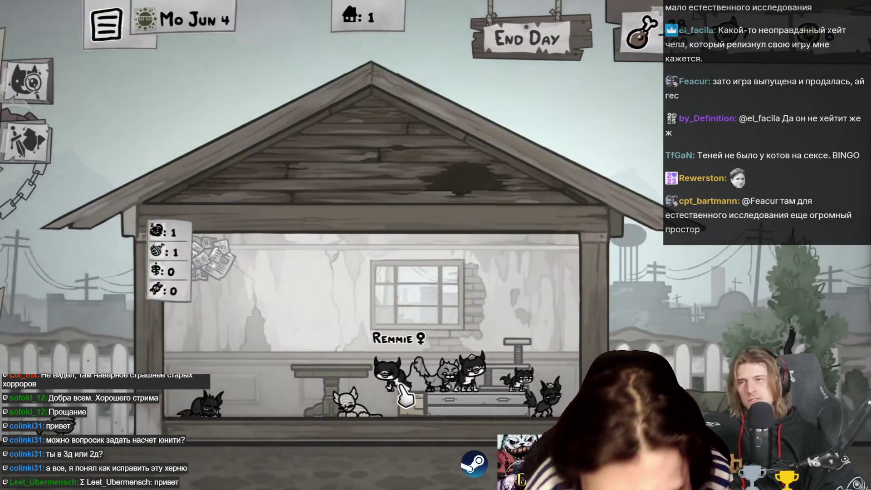
pyautogui.click(467, 363)
pyautogui.press('Right')
pyautogui.press('Right')
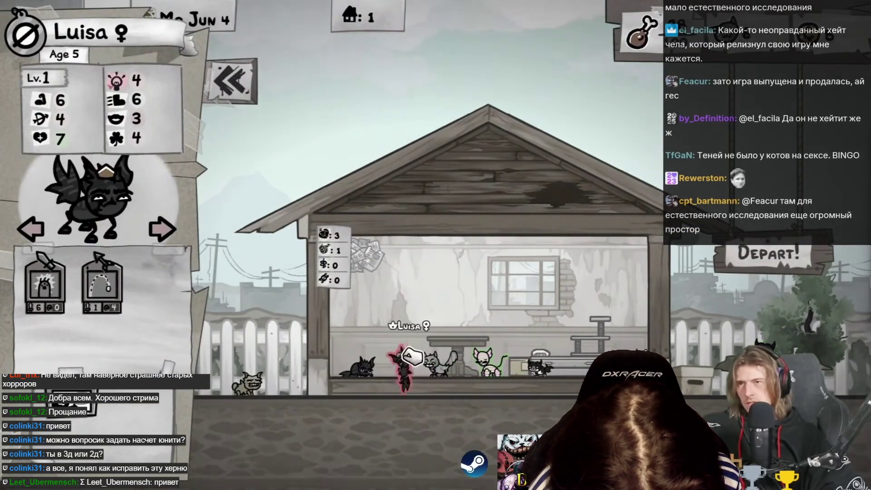
pyautogui.press('Escape')
# Drag Luisa onto the table and back, then Depart from the shelter
pyautogui.moveTo(567, 394); pyautogui.dragTo(574, 348)
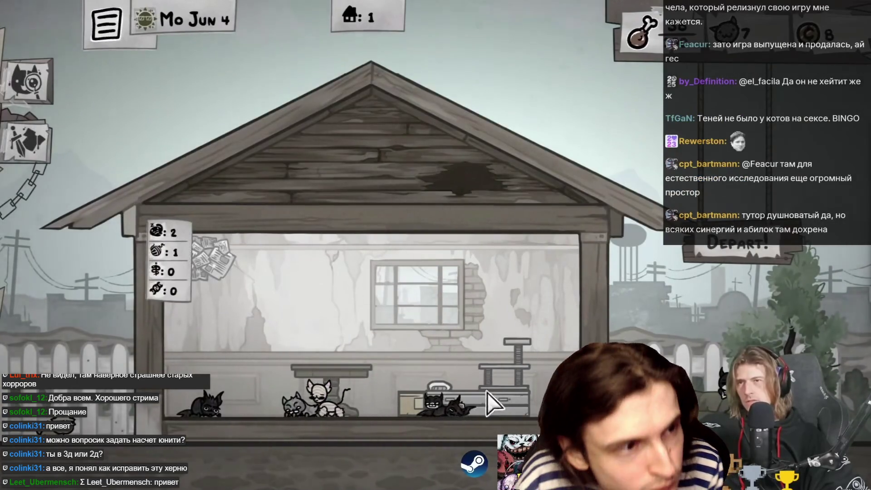
pyautogui.moveTo(420, 400)
pyautogui.mouseDown()
pyautogui.moveTo(422, 282)
pyautogui.moveTo(399, 150)
pyautogui.moveTo(481, 290)
pyautogui.moveTo(363, 353)
pyautogui.mouseUp()
pyautogui.moveTo(390, 390)
pyautogui.mouseDown()
pyautogui.moveTo(358, 295)
pyautogui.moveTo(283, 268)
pyautogui.moveTo(358, 290)
pyautogui.moveTo(343, 267)
pyautogui.moveTo(233, 279)
pyautogui.moveTo(444, 194)
pyautogui.moveTo(455, 172)
pyautogui.moveTo(431, 191)
pyautogui.mouseUp()
pyautogui.moveTo(425, 393)
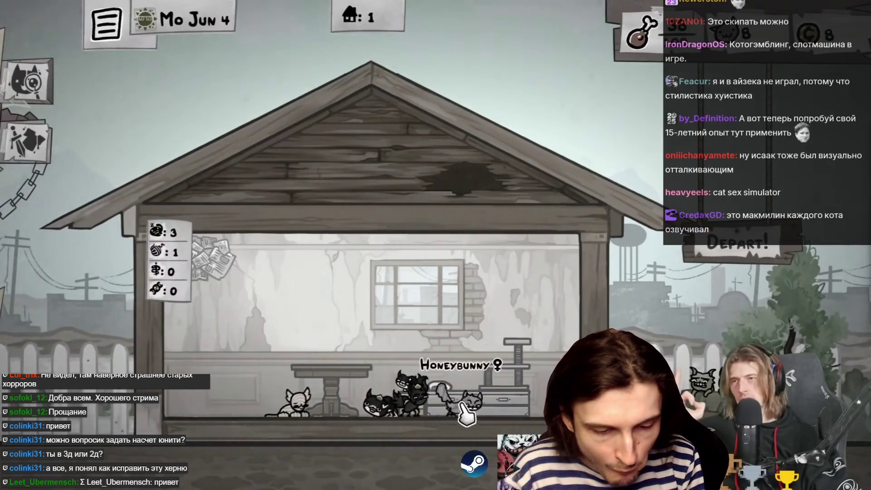
pyautogui.click(731, 285)
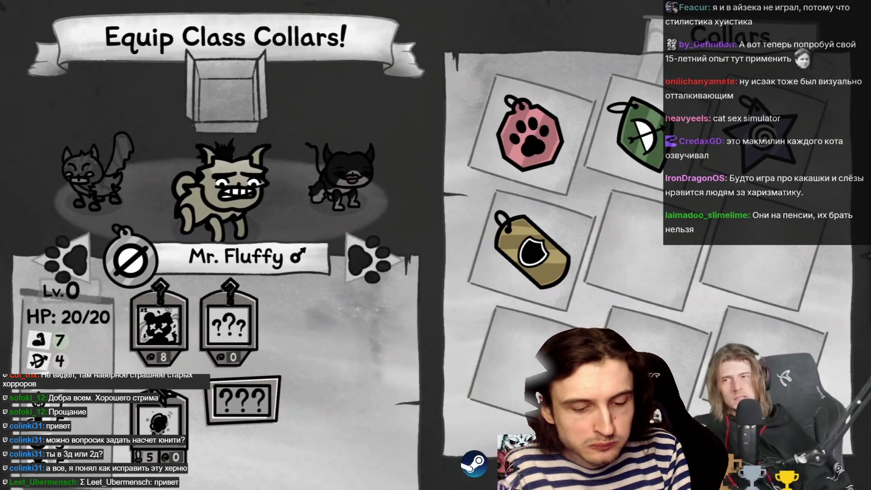
# Depart from the collar screen and confirm leaving some cats collarless
pyautogui.click(447, 383)
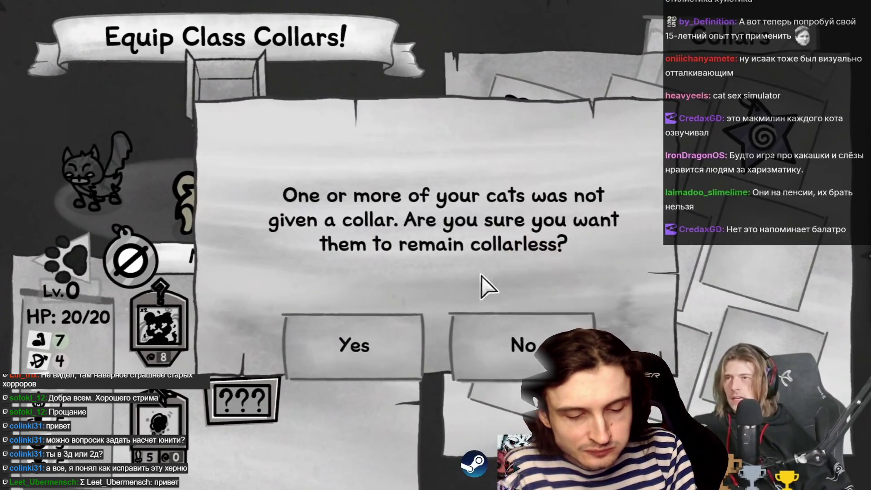
pyautogui.click(396, 347)
pyautogui.click(480, 161)
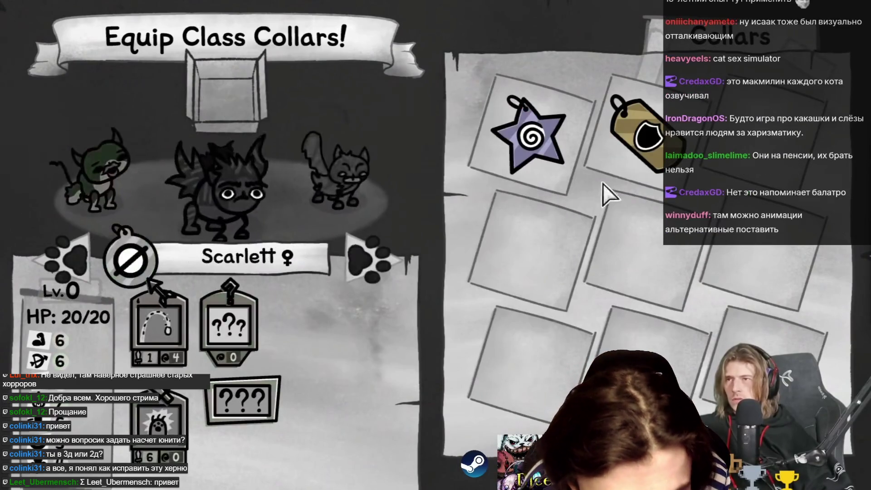
pyautogui.click(522, 136)
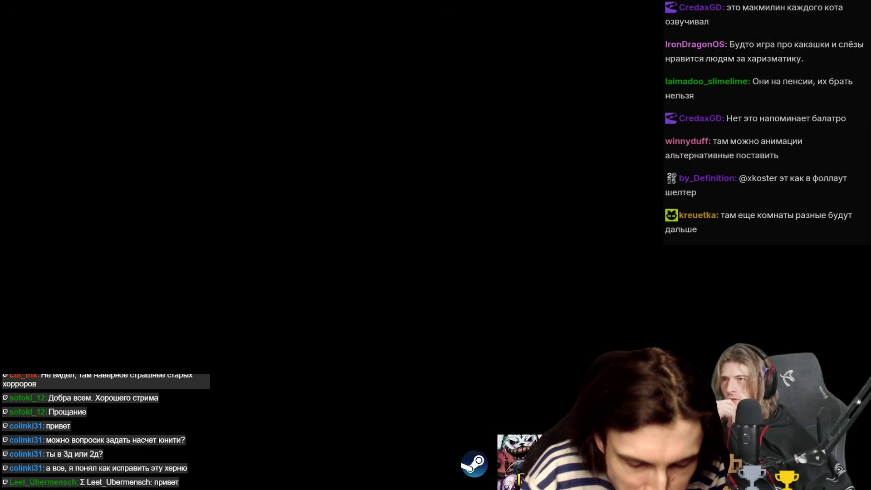
# In Discord, highlight the Unity book question's text and react to it with a thumbs-up
pyautogui.hotkey('alt', 'Tab')
pyautogui.moveTo(192, 234); pyautogui.dragTo(423, 236)
pyautogui.tripleClick(201, 243)
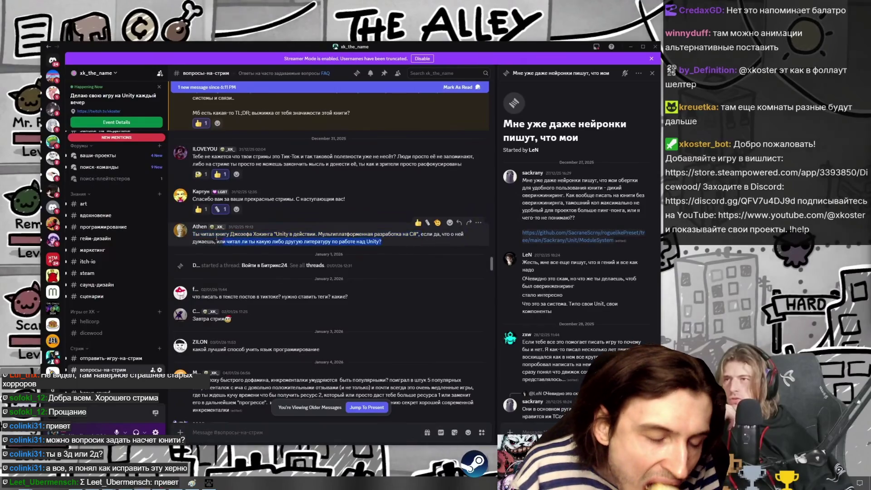
pyautogui.click(201, 243)
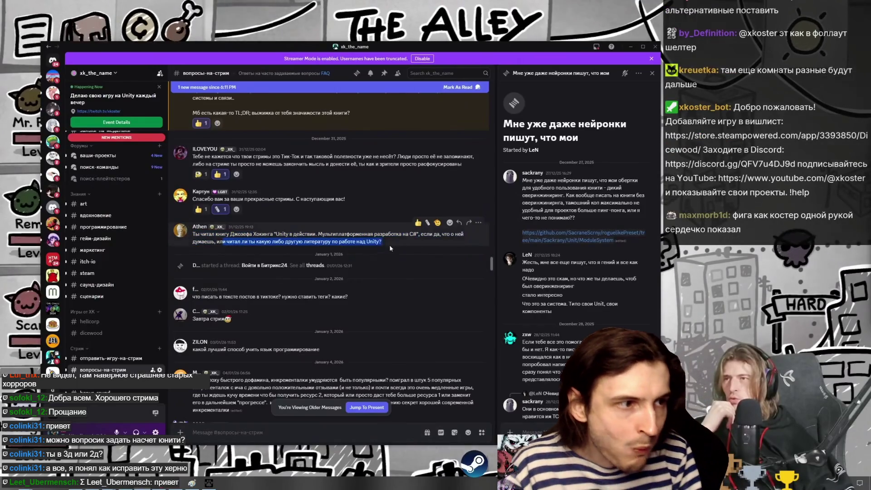
pyautogui.moveTo(390, 243); pyautogui.dragTo(159, 242)
pyautogui.click(286, 236)
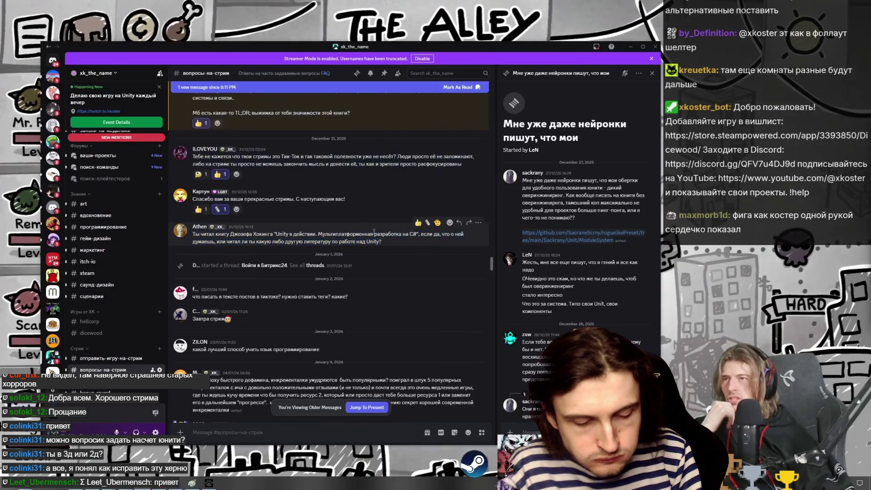
pyautogui.click(417, 223)
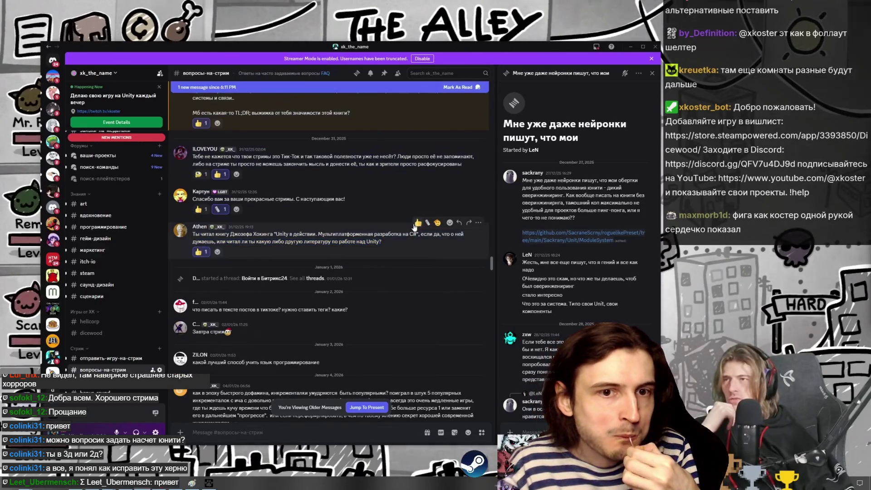
pyautogui.scroll(-3, 362, 244)
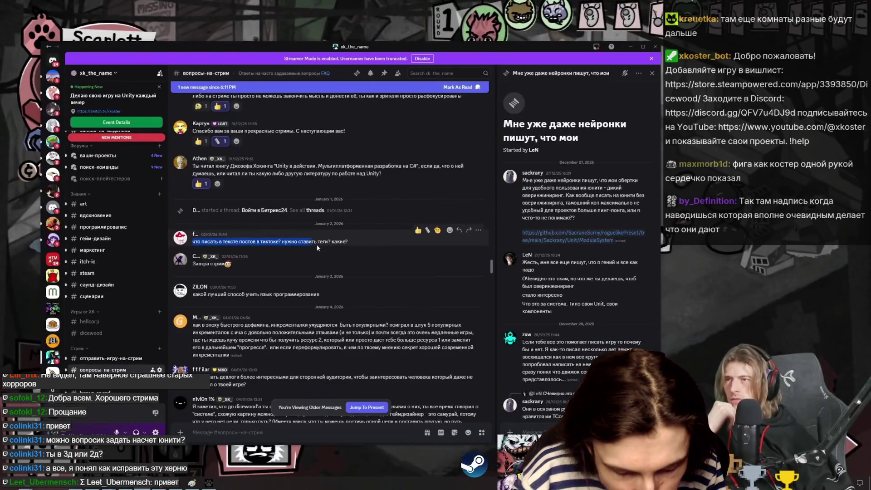
pyautogui.click(352, 243)
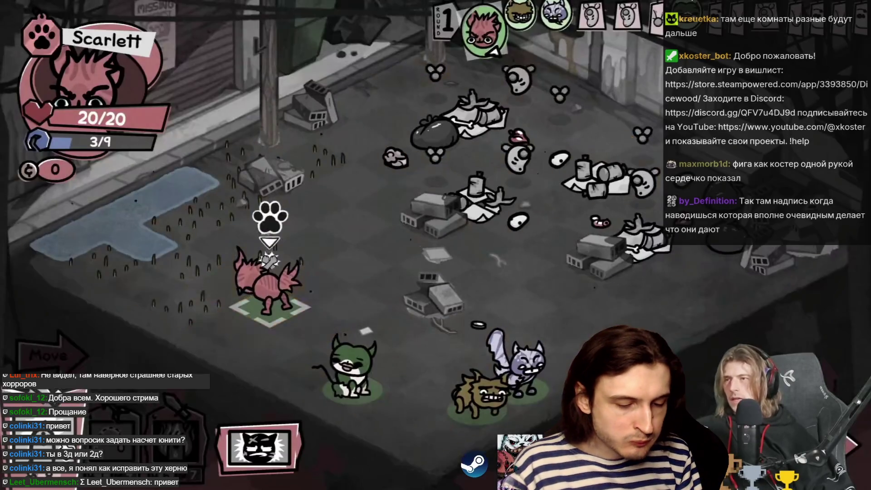
# End Scarlett's turn, move Mr. Fluffy to the marked tile and use Goad on the target
pyautogui.press('space')
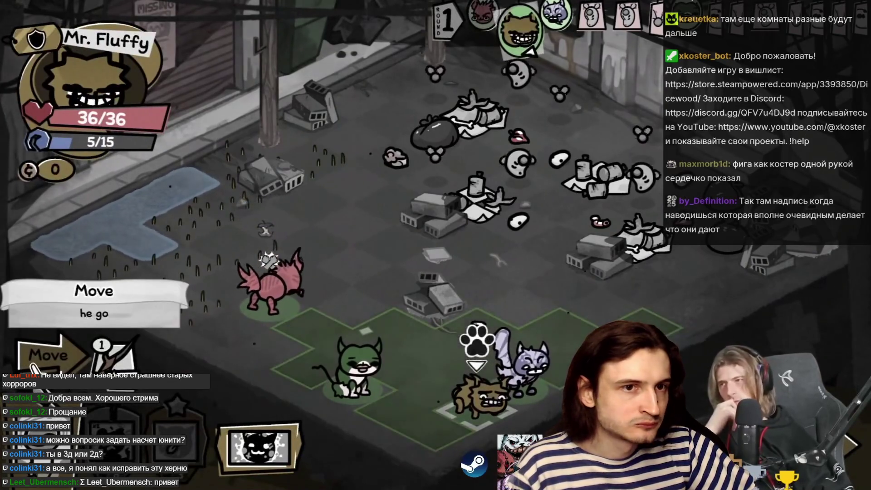
pyautogui.click(49, 356)
pyautogui.click(651, 319)
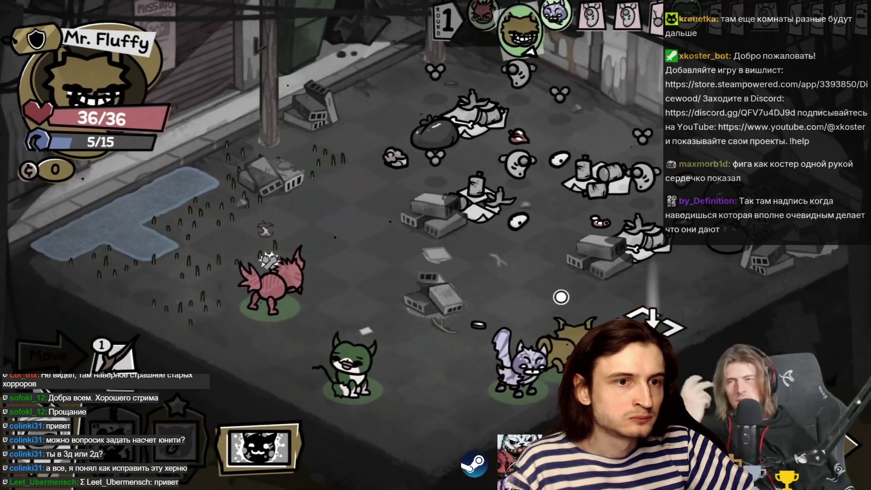
pyautogui.click(171, 446)
pyautogui.click(517, 186)
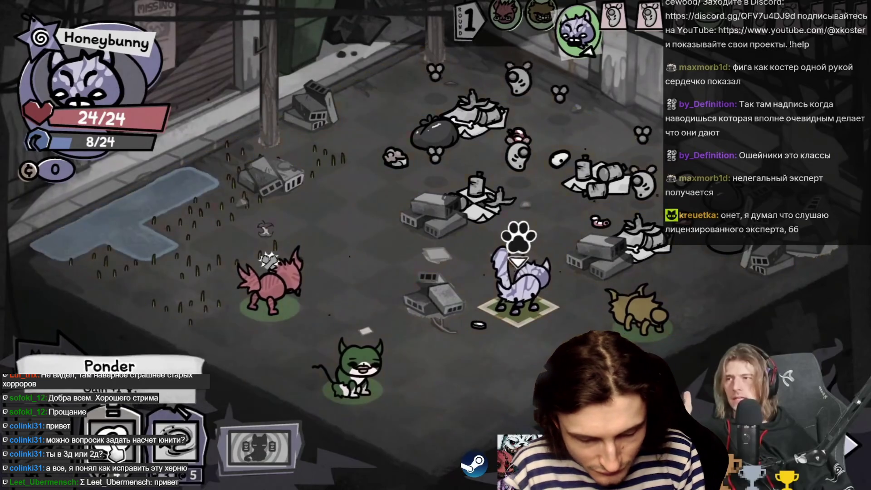
# Cast Magic Missile with Honeybunny and ready Remmie's attack
pyautogui.click(175, 442)
pyautogui.click(518, 227)
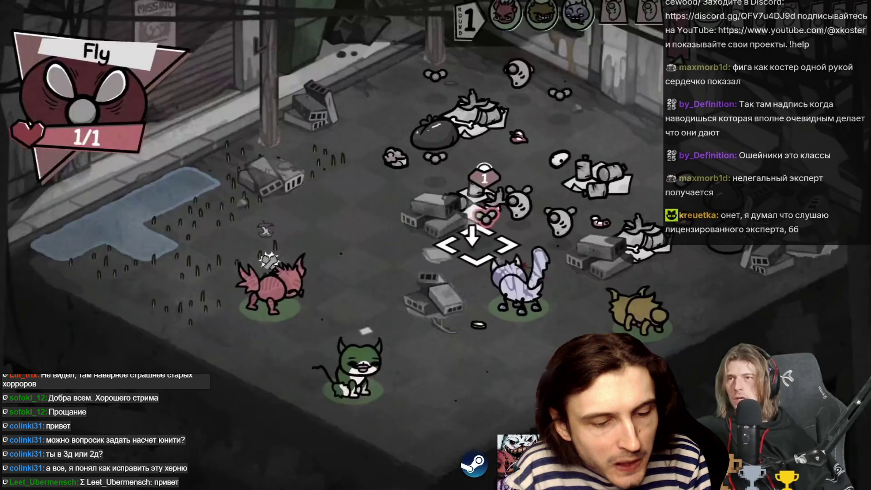
pyautogui.press('1')
pyautogui.hotkey('alt', 'Tab')
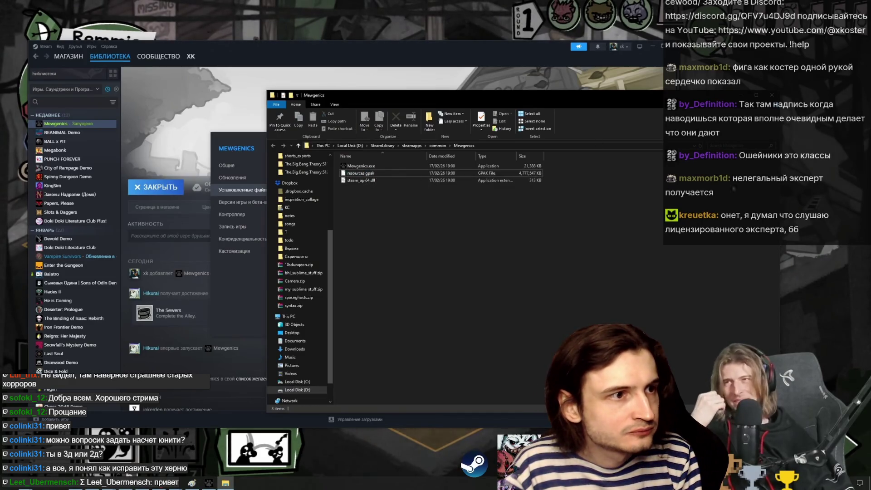
pyautogui.hotkey('alt', 'Tab')
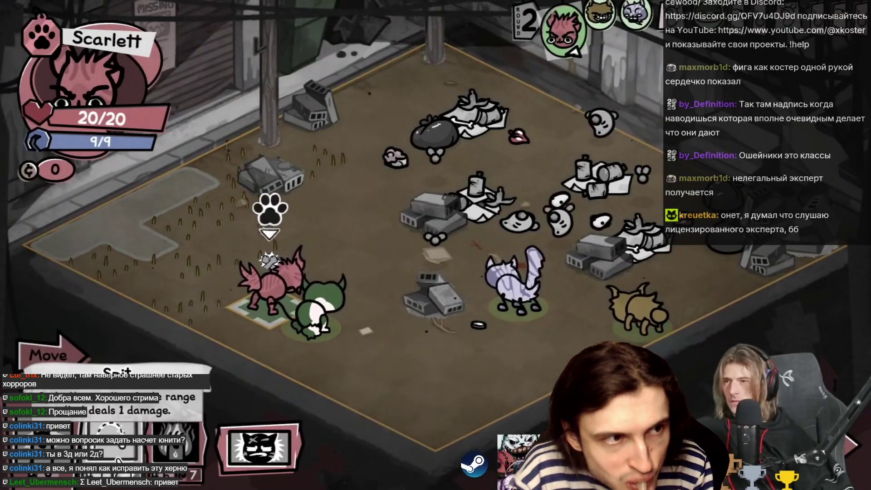
# Cast Spit twice, end the turn, push-attack the rat with Mr. Fluffy, move Honeybunny, and end Remmie's turn
pyautogui.click(426, 252)
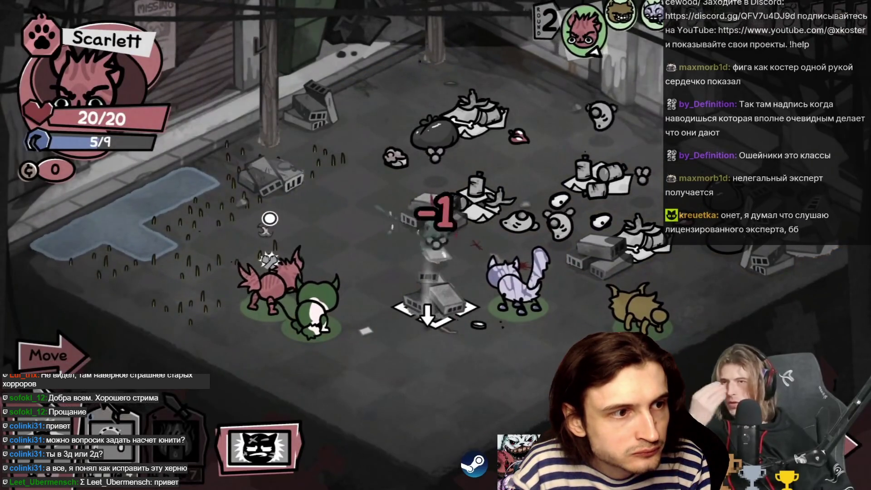
pyautogui.click(243, 404)
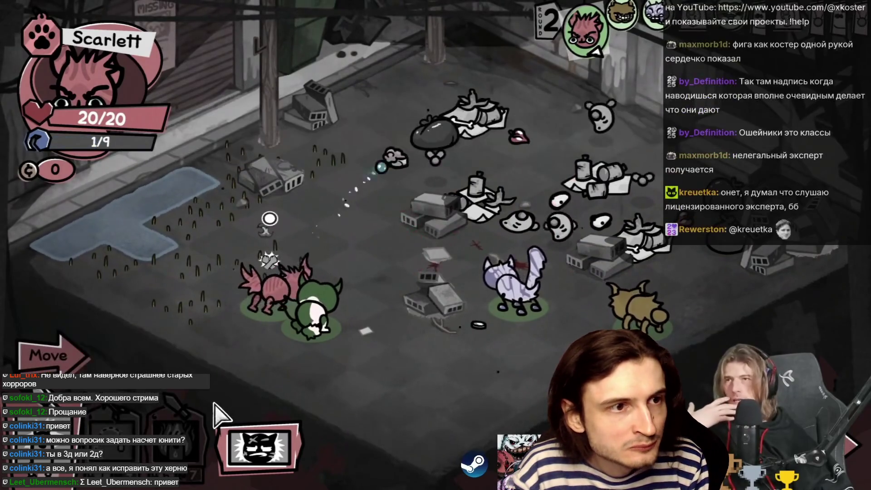
pyautogui.click(855, 442)
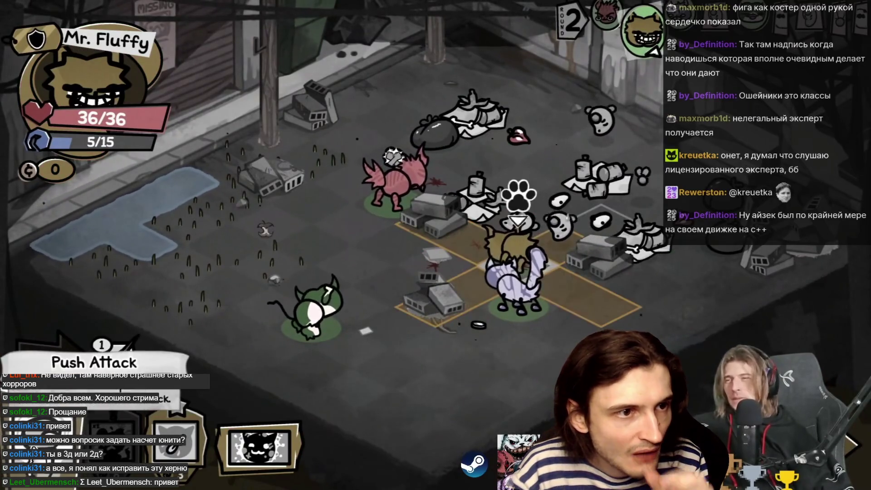
pyautogui.click(567, 240)
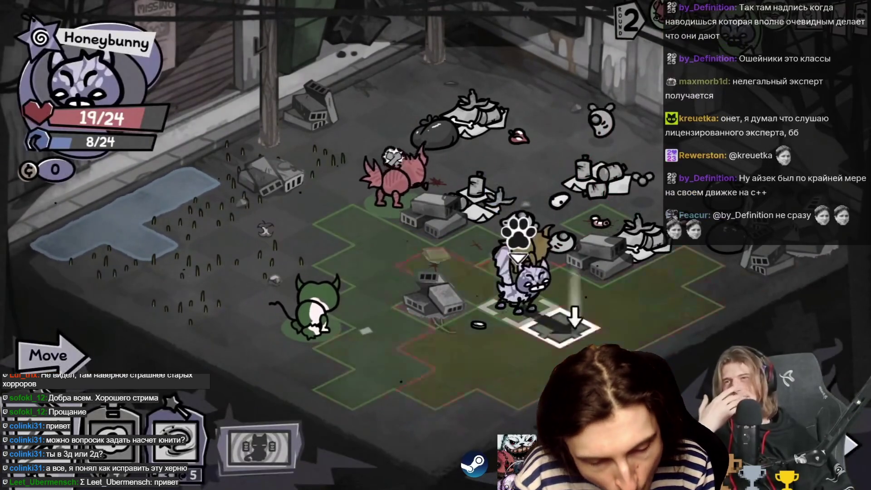
pyautogui.click(499, 204)
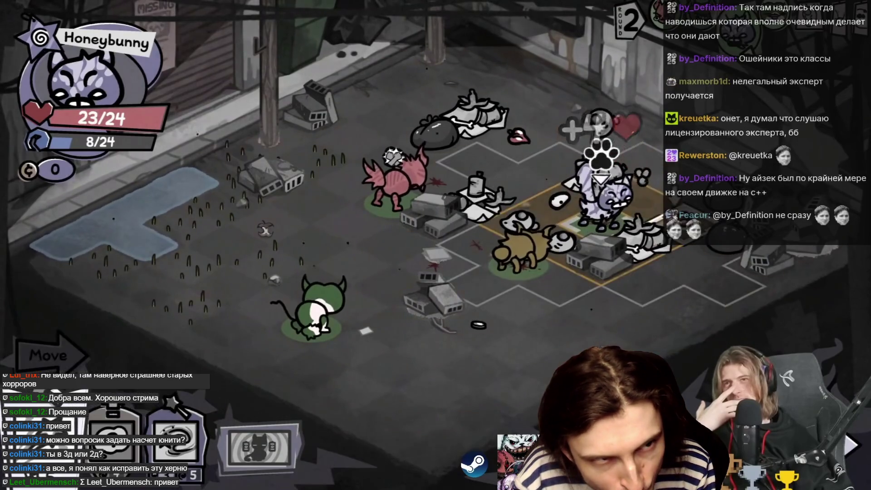
pyautogui.press('space')
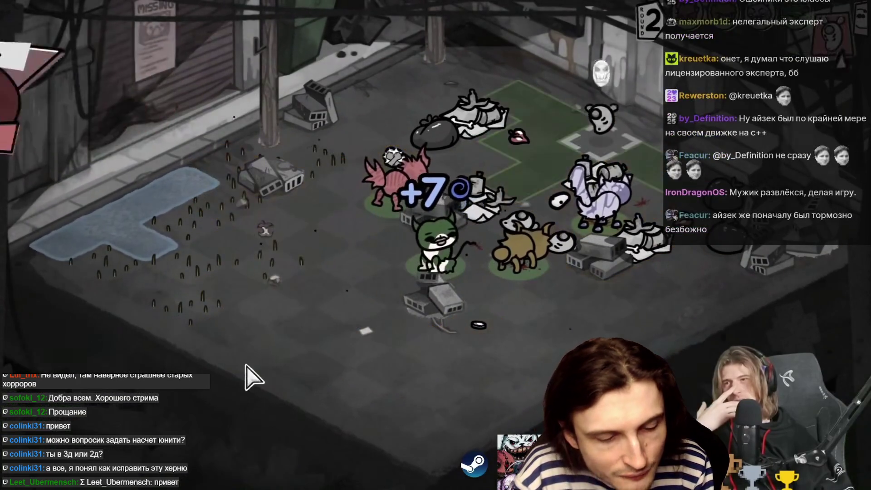
# Toggle the tactical view, move Scarlett next to the enemies, and melee attack one
pyautogui.press('Tab')
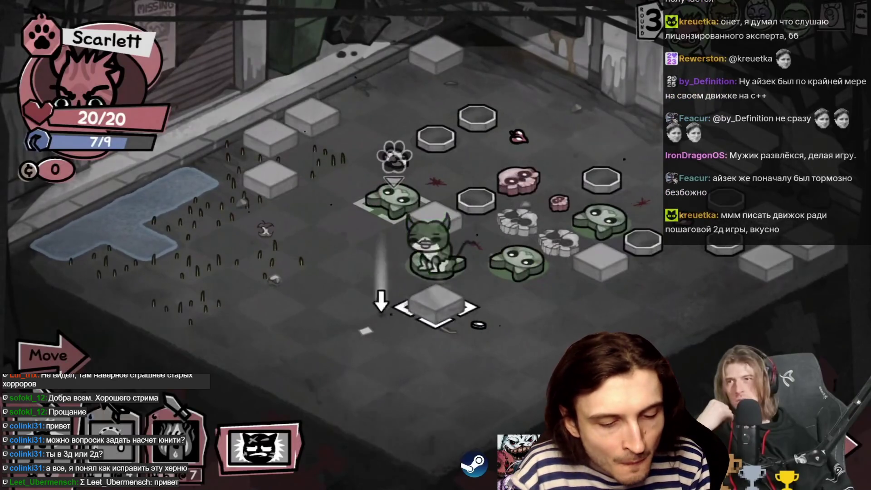
pyautogui.press('Tab')
pyautogui.press('Tab')
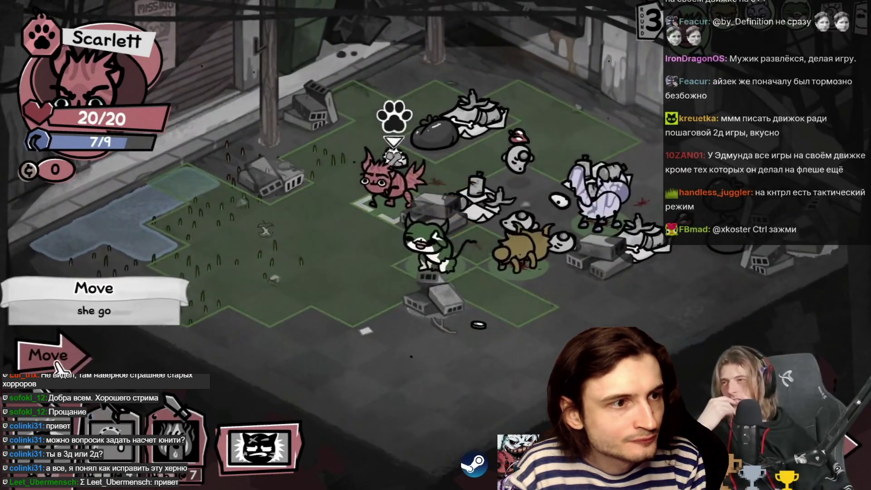
pyautogui.click(68, 352)
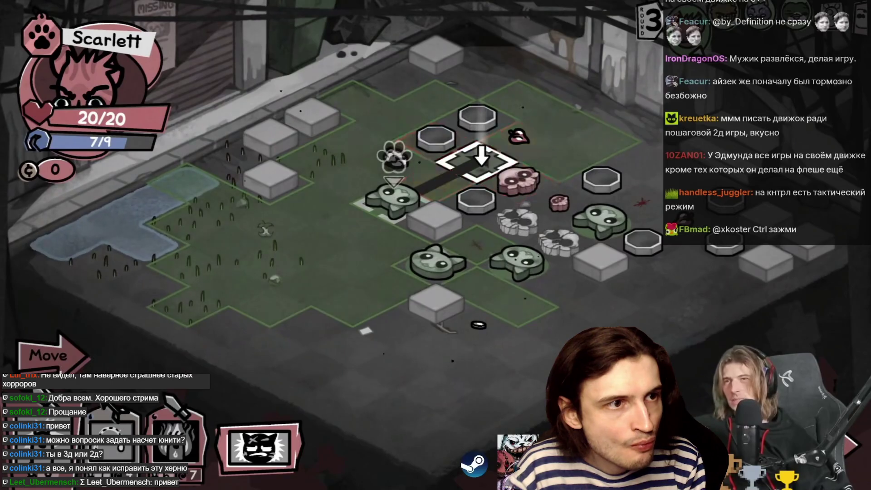
pyautogui.click(479, 159)
pyautogui.click(108, 407)
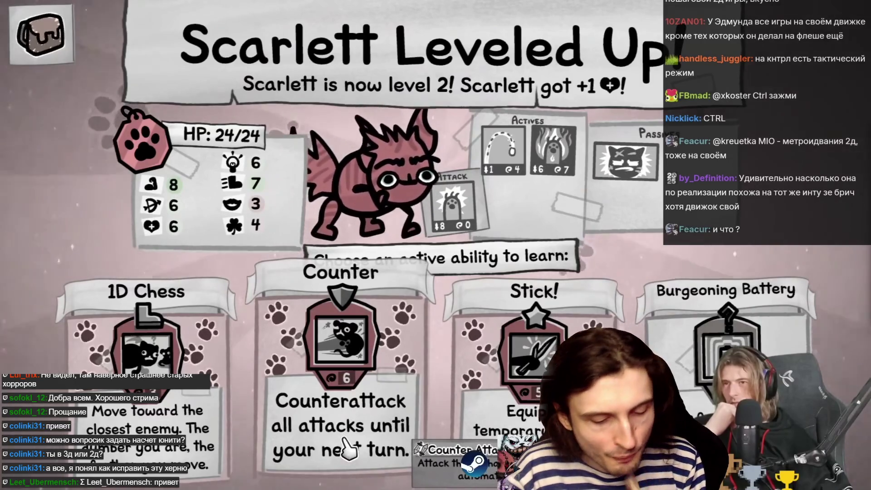
# Pick the Counter ability card from Scarlett's level-up choices
pyautogui.moveTo(248, 188)
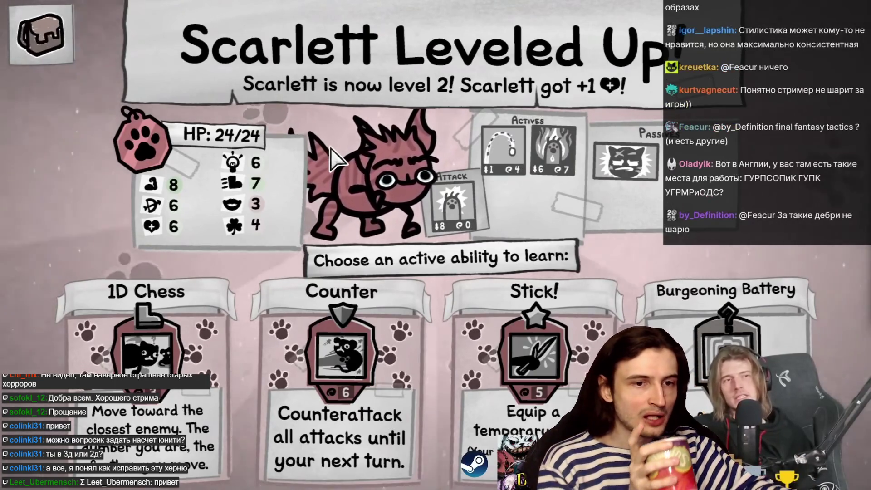
pyautogui.moveTo(456, 222)
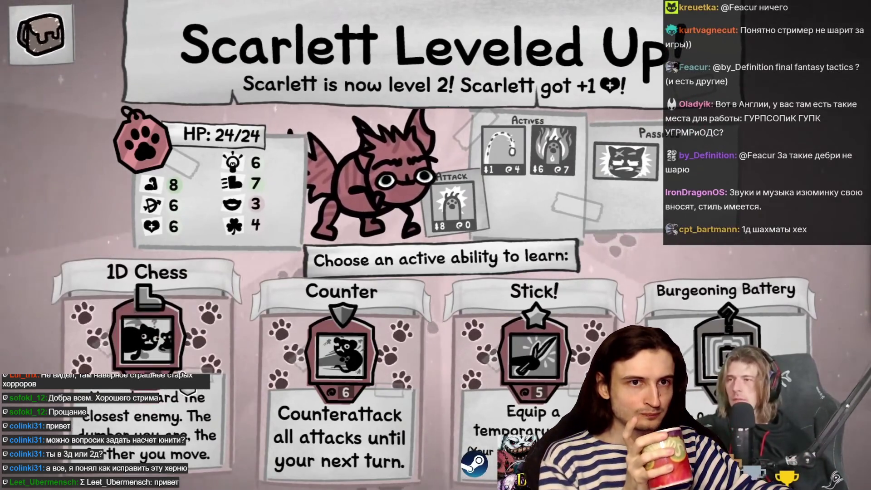
pyautogui.click(342, 358)
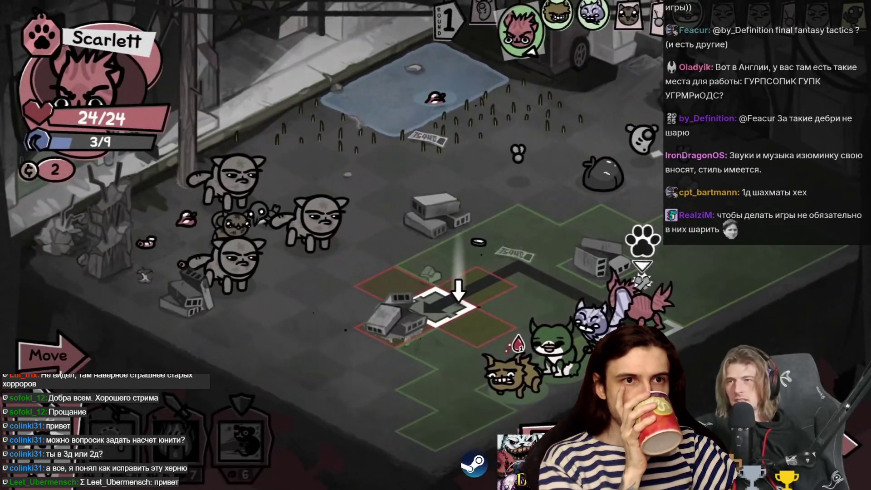
# Reposition Scarlett, Mr. Fluffy and Remmie onto new tiles toward the group
pyautogui.click(448, 262)
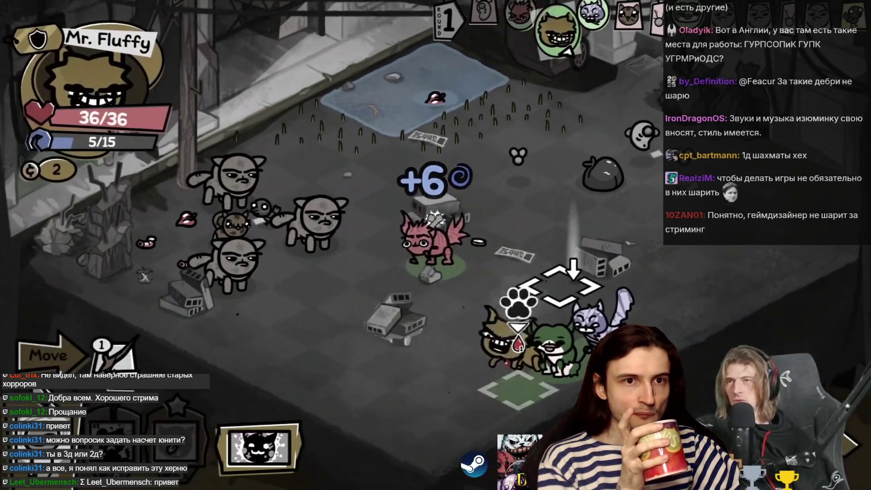
pyautogui.click(343, 347)
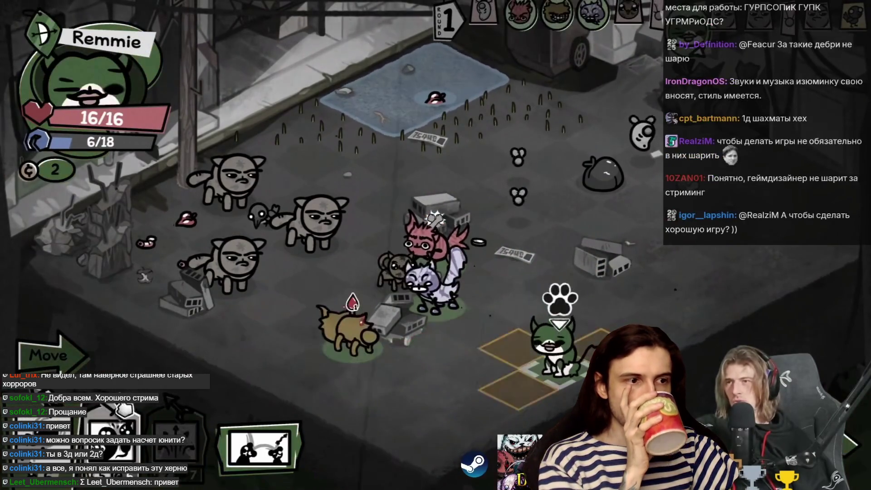
pyautogui.click(517, 311)
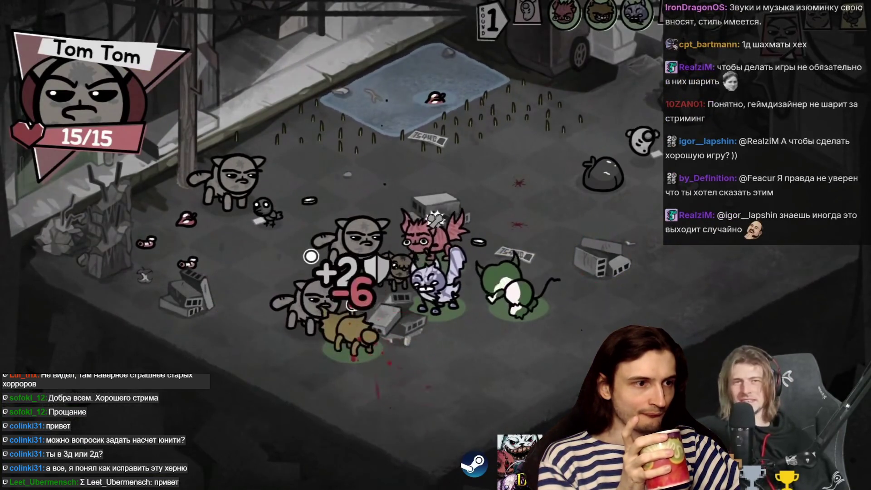
pyautogui.hotkey('alt', 'Tab')
pyautogui.hotkey('alt', 'Tab')
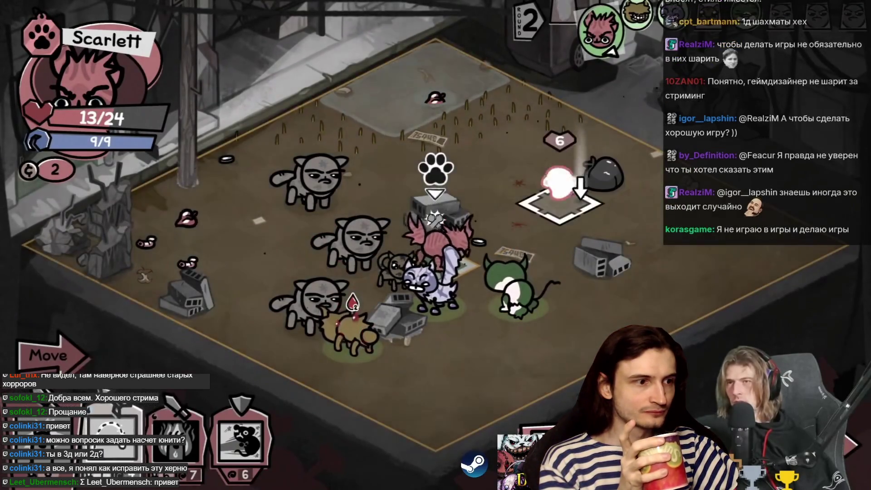
# Have Scarlett spit at the skull creature, move beside it, kill it, and end her turn
pyautogui.click(558, 184)
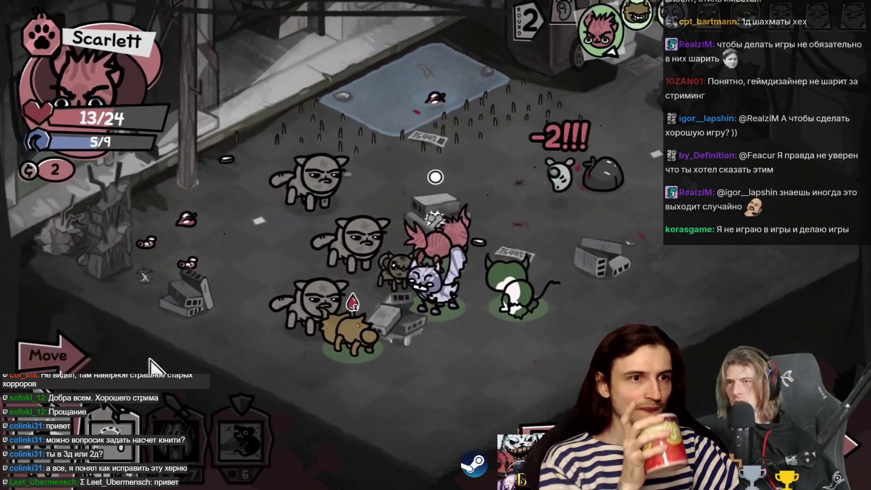
pyautogui.click(50, 356)
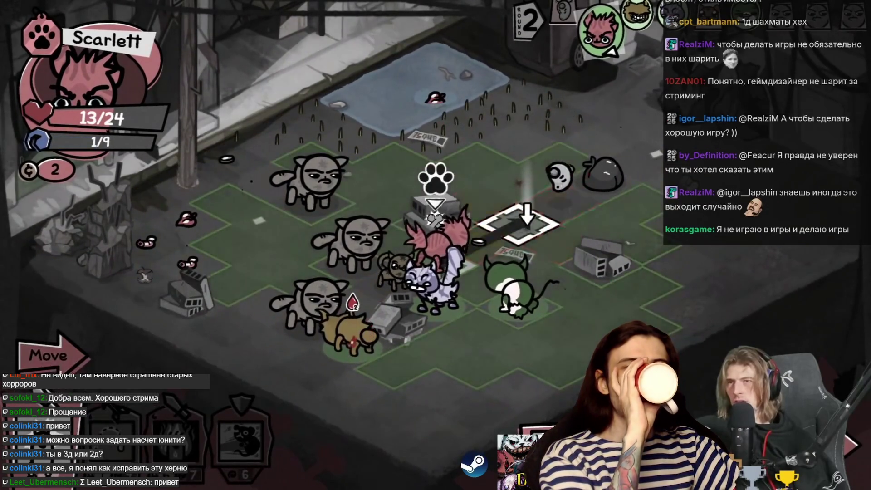
pyautogui.click(522, 216)
pyautogui.click(560, 181)
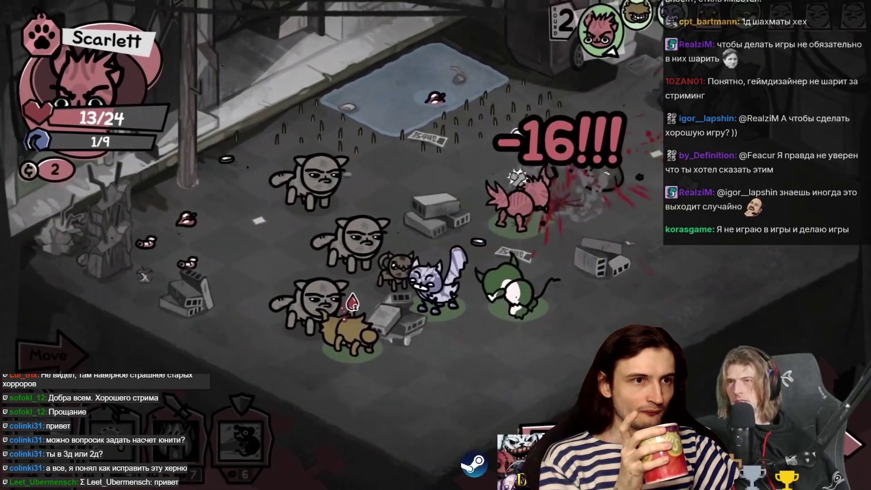
pyautogui.click(855, 440)
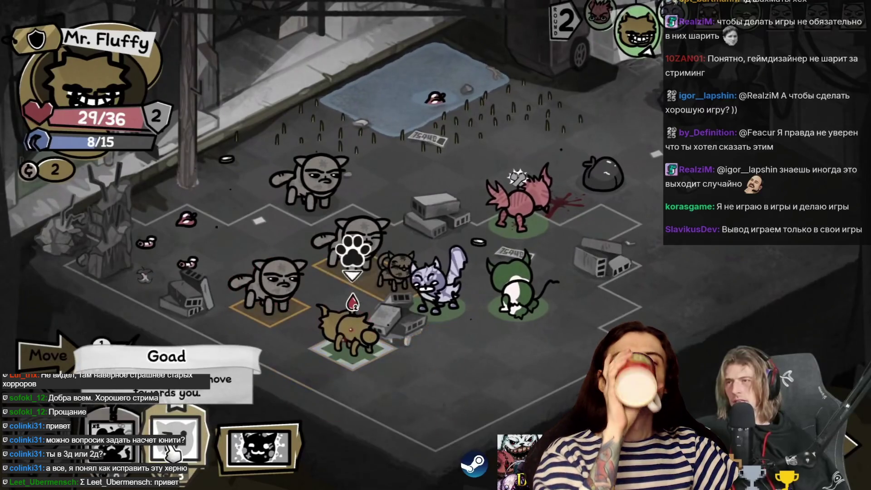
# Have Honeybunny hit the grey cats with Magic Missile, Magic Dart, then Magic Missile again
pyautogui.press('Tab')
pyautogui.click(193, 440)
pyautogui.click(308, 297)
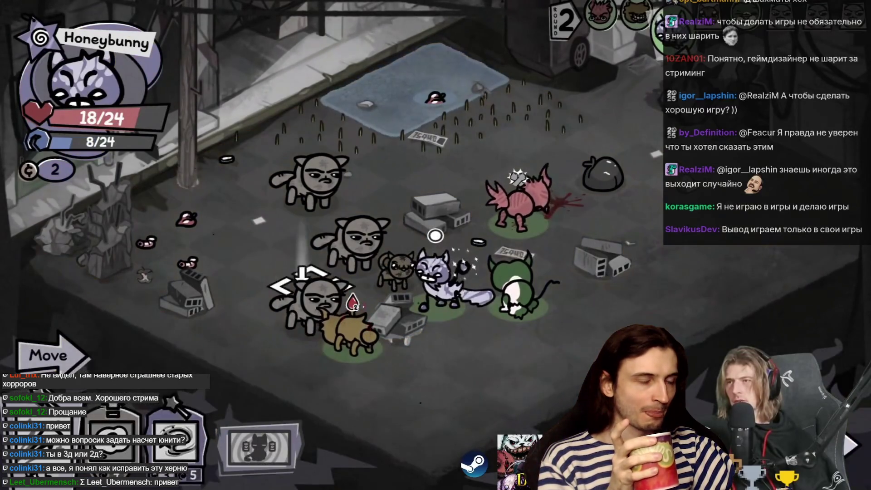
pyautogui.click(114, 442)
pyautogui.click(313, 180)
pyautogui.click(174, 437)
pyautogui.click(312, 303)
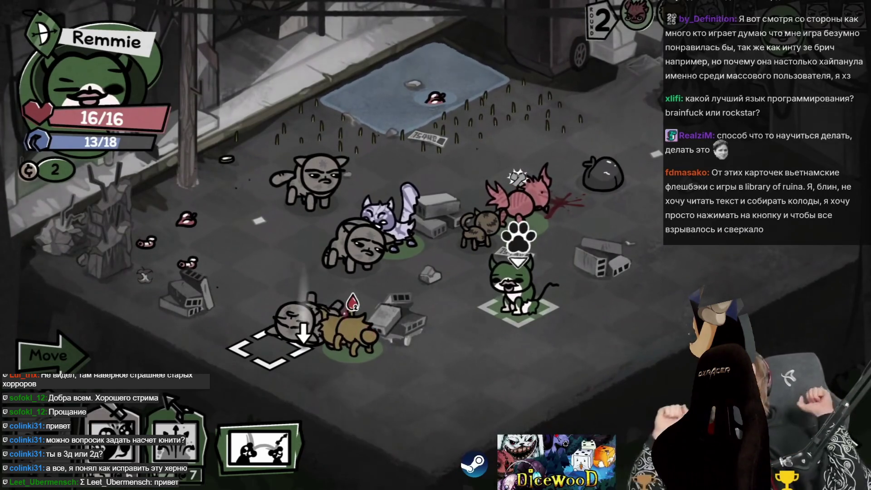
# Unleash Remmie's cross-shaped area ability, have Scarlett spit at an enemy, and move Mr. Fluffy up-left
pyautogui.click(177, 438)
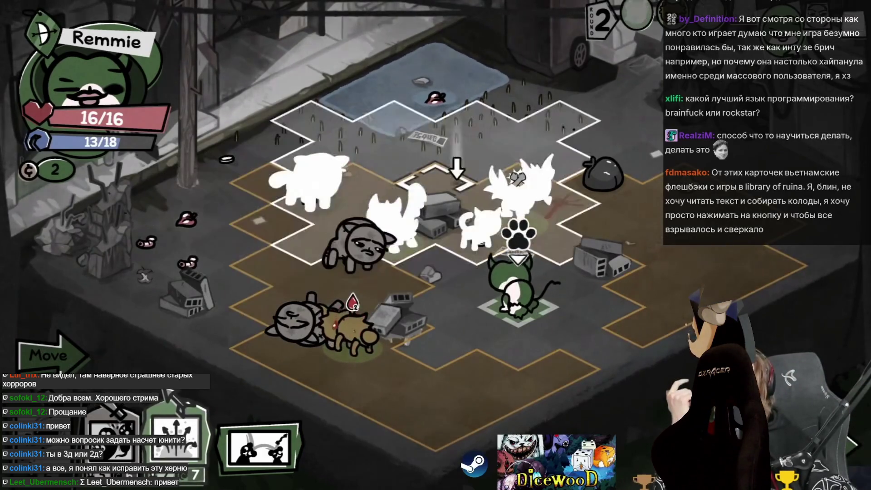
pyautogui.click(393, 209)
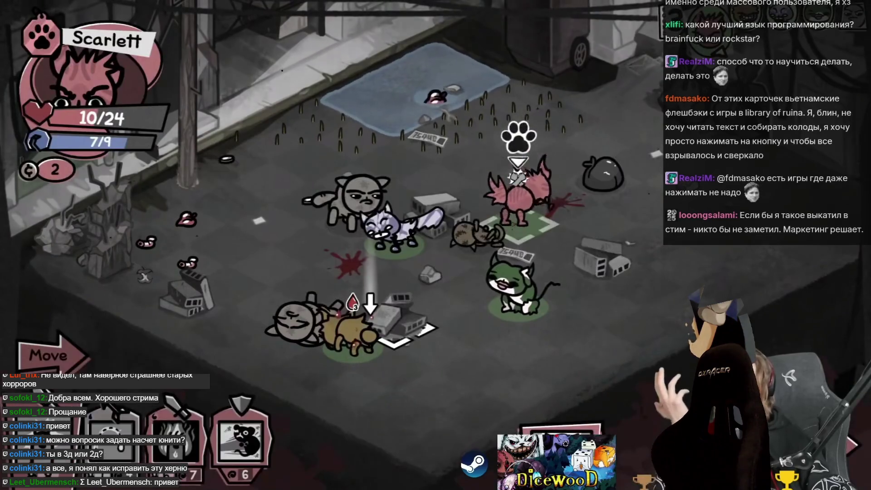
pyautogui.click(386, 227)
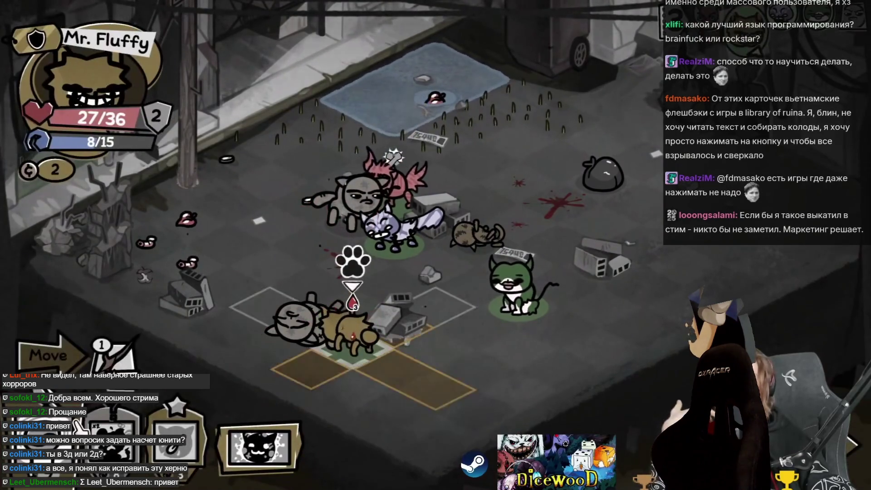
pyautogui.click(272, 262)
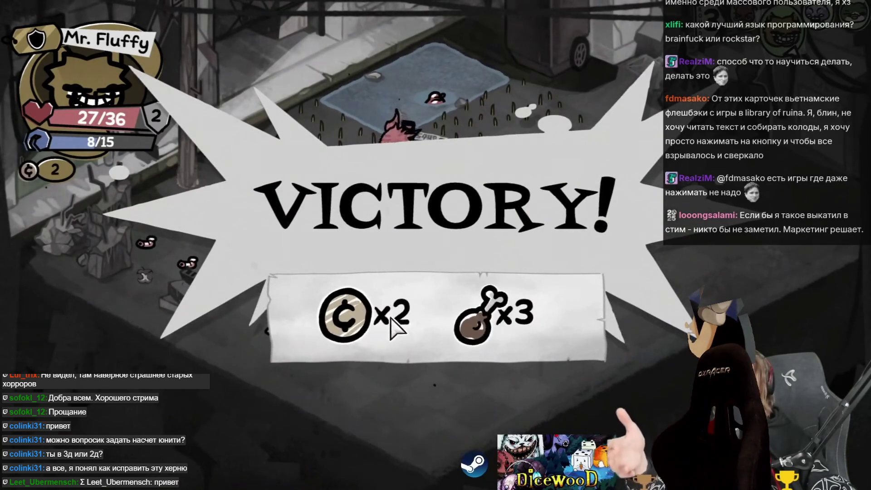
# Dismiss the Victory screen, open the box room's chest for Head Cheese, and travel to the event node
pyautogui.click(420, 302)
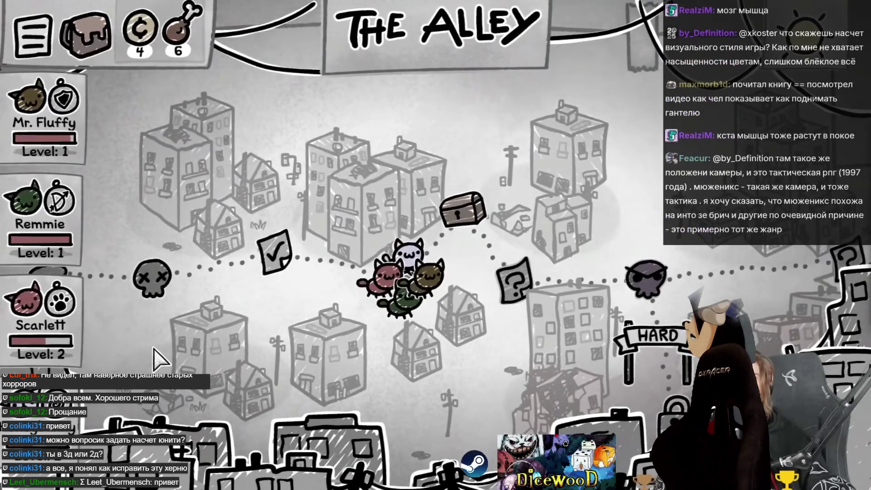
pyautogui.click(463, 208)
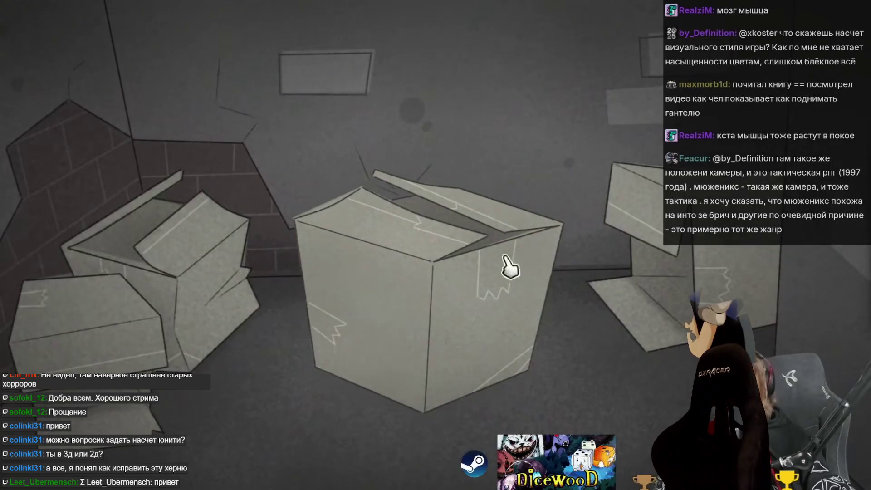
pyautogui.click(510, 263)
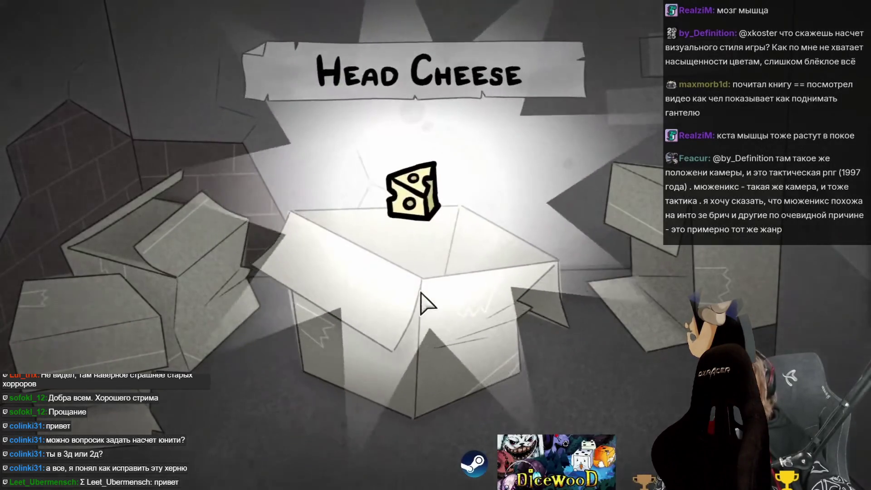
pyautogui.click(421, 293)
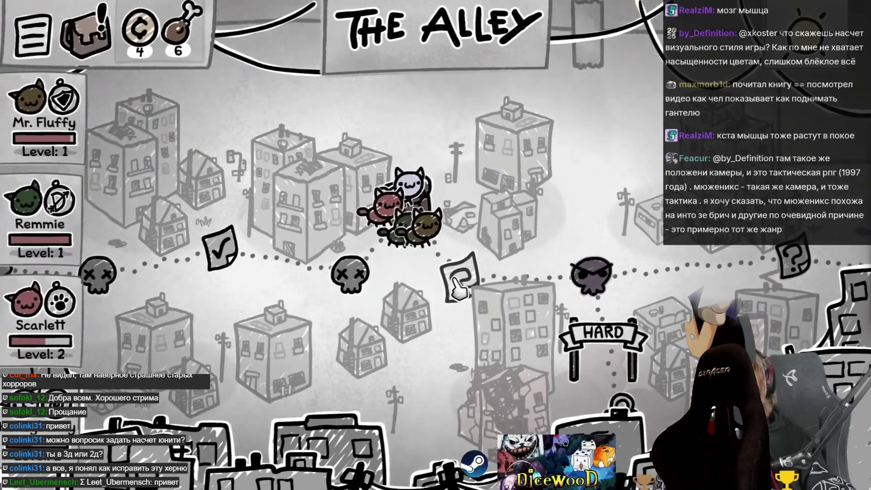
pyautogui.click(453, 279)
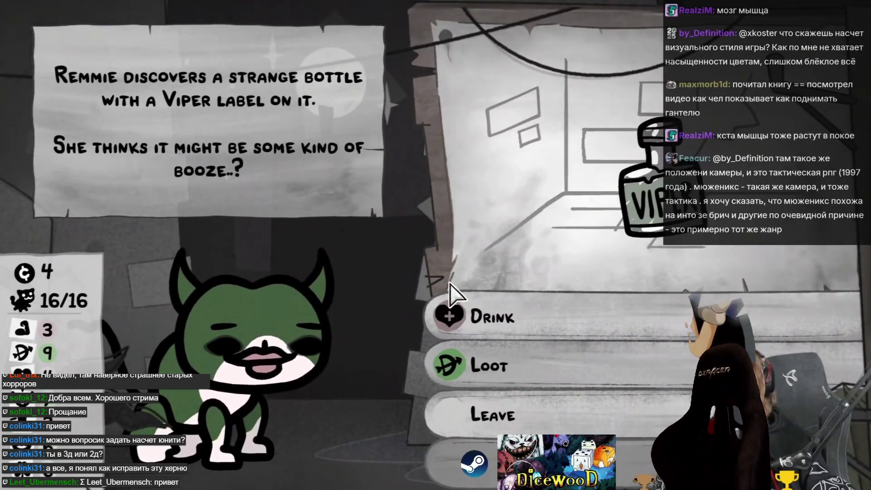
# Choose Loot for the strange bottle, then rewind the stream video back to the alley map
pyautogui.click(526, 363)
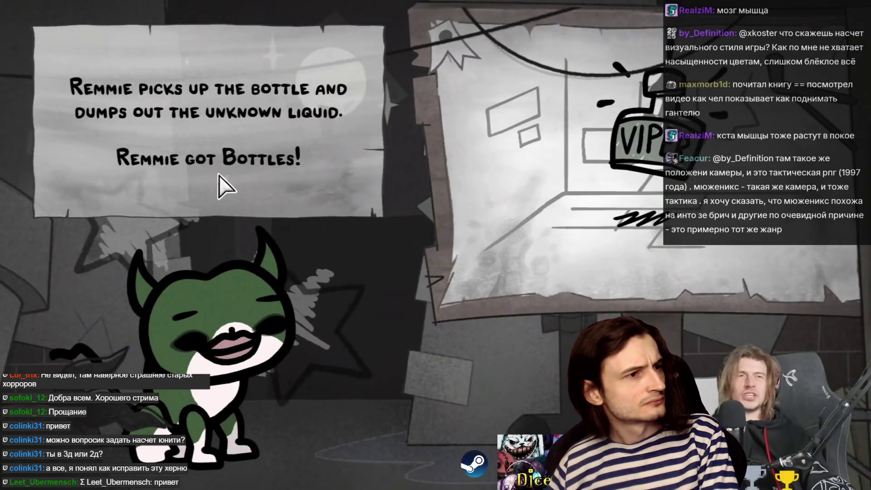
pyautogui.click(566, 183)
pyautogui.press('Left')
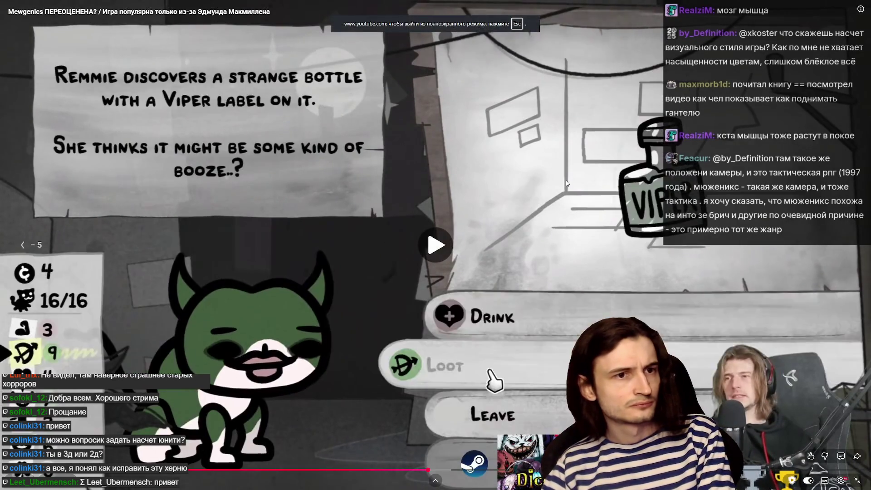
pyautogui.press('Left')
pyautogui.press('Left')
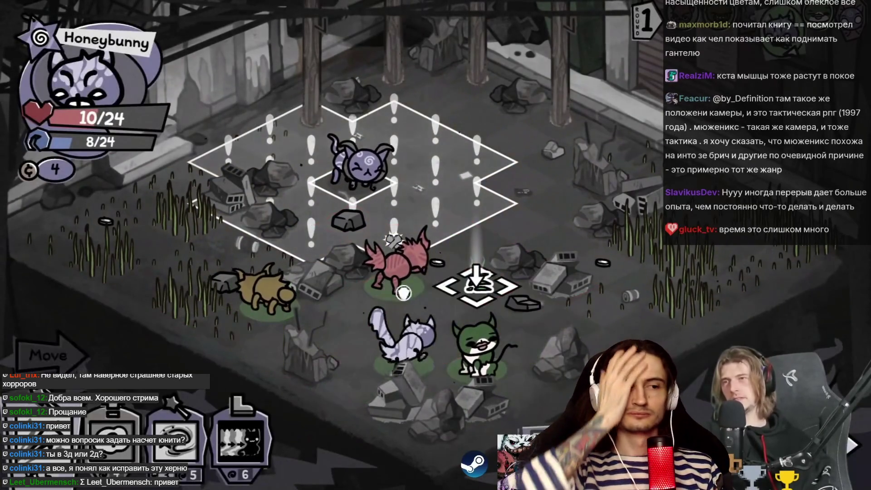
# After Honeybunny's Magic Missile, pause the stream and exit fullscreen to the YouTube page
pyautogui.moveTo(434, 250)
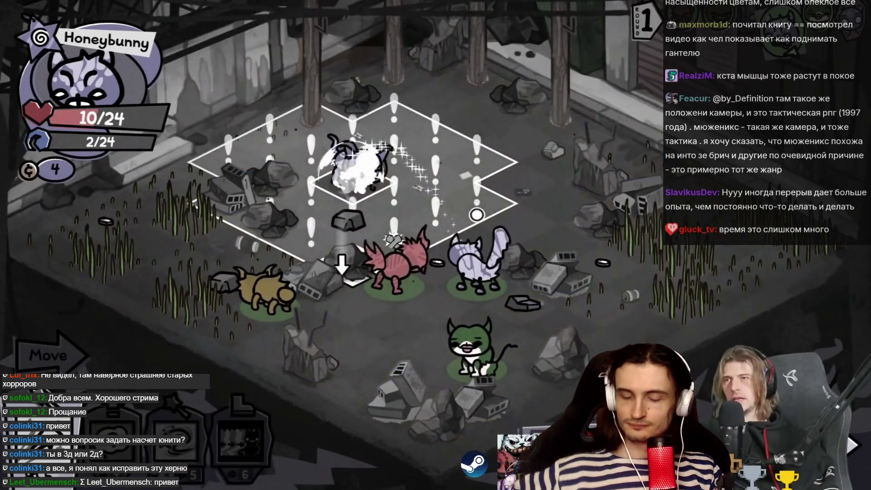
pyautogui.moveTo(508, 228)
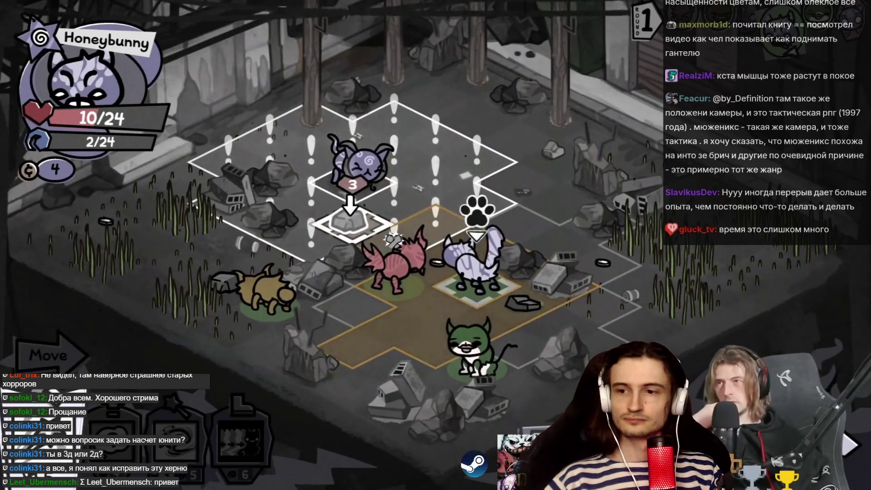
pyautogui.click(462, 188)
pyautogui.press('Escape')
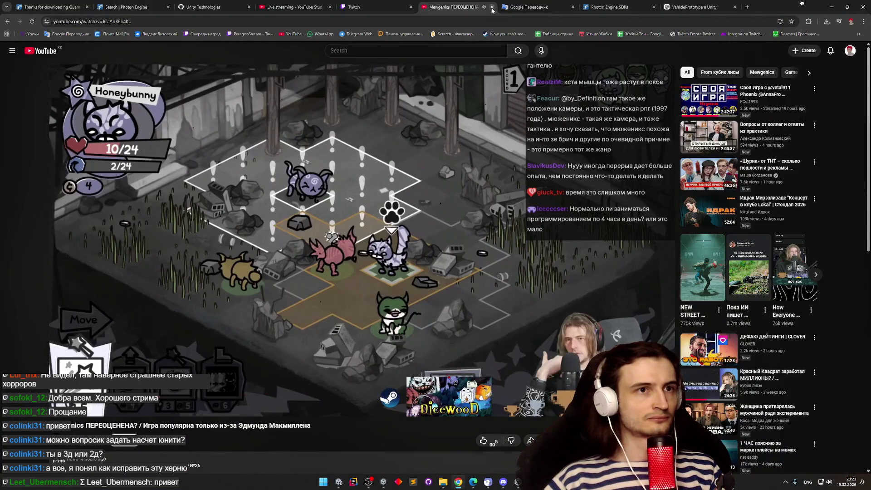
# Flip between the Google Translate tab and the Photon Engine SDK, search and download pages
pyautogui.click(488, 10)
pyautogui.click(507, 6)
pyautogui.click(478, 3)
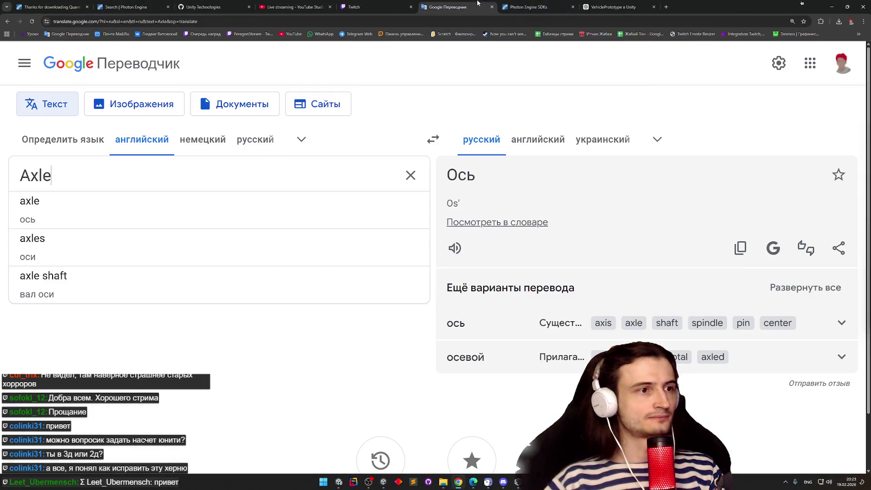
pyautogui.click(127, 4)
pyautogui.click(55, 3)
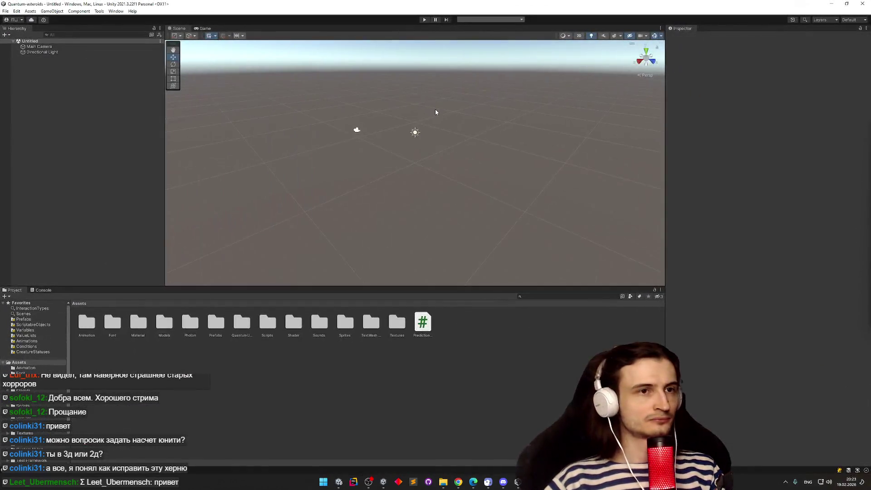
# Find scenes with t:scene, play MenuScene and try Quick Play, which fails on a missing AppId
pyautogui.hotkey('ctrl', 'p')
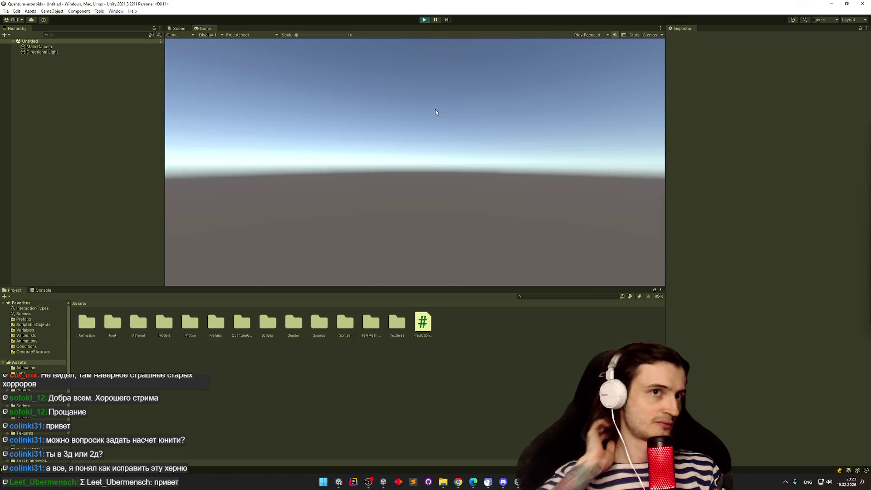
pyautogui.click(532, 296)
pyautogui.hotkey('shift', 'alt')
pyautogui.write(':scene')
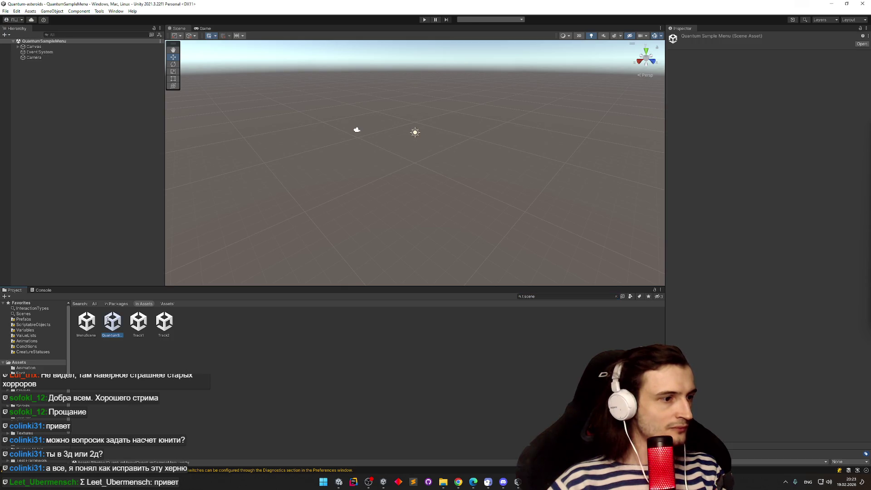
pyautogui.hotkey('ctrl', 'p')
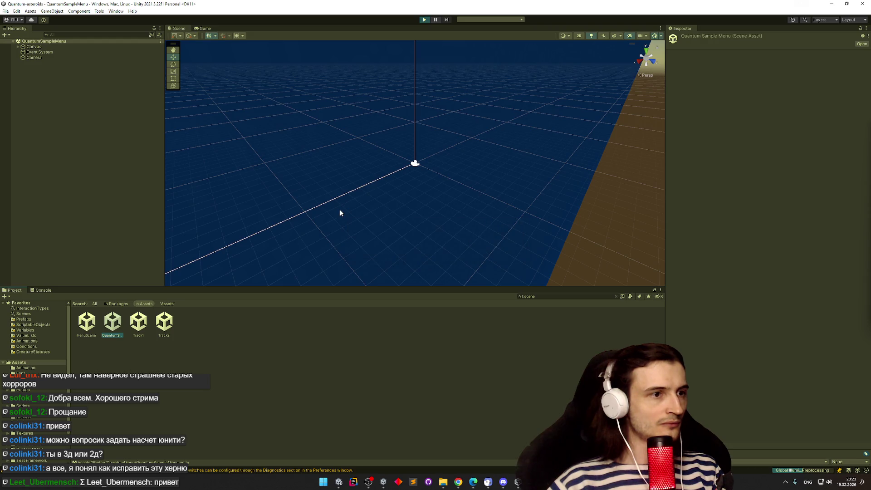
pyautogui.click(93, 323)
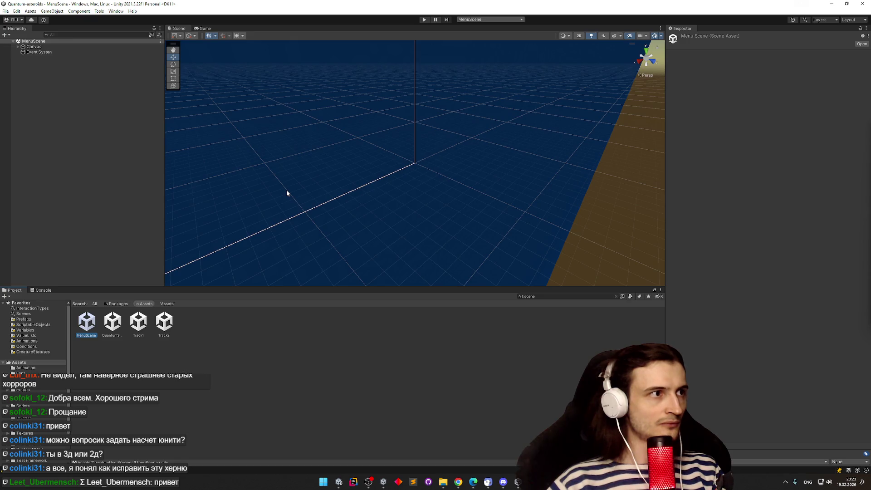
pyautogui.hotkey('ctrl', 'p')
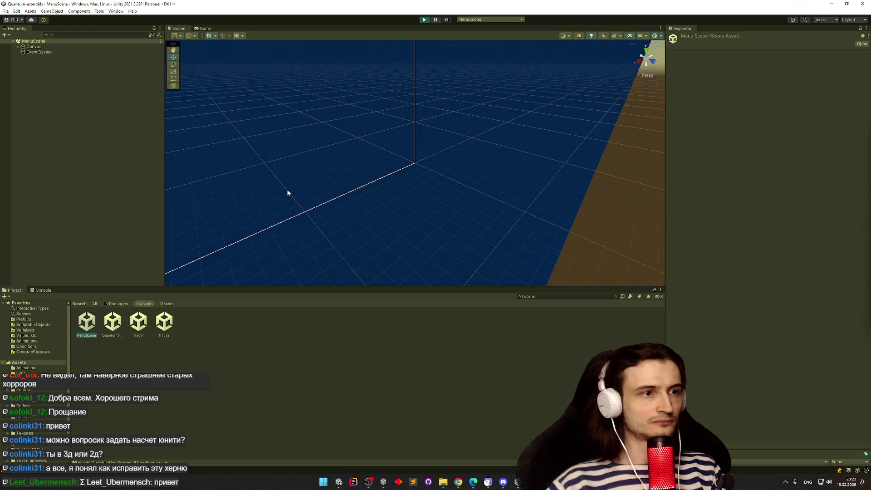
pyautogui.click(241, 173)
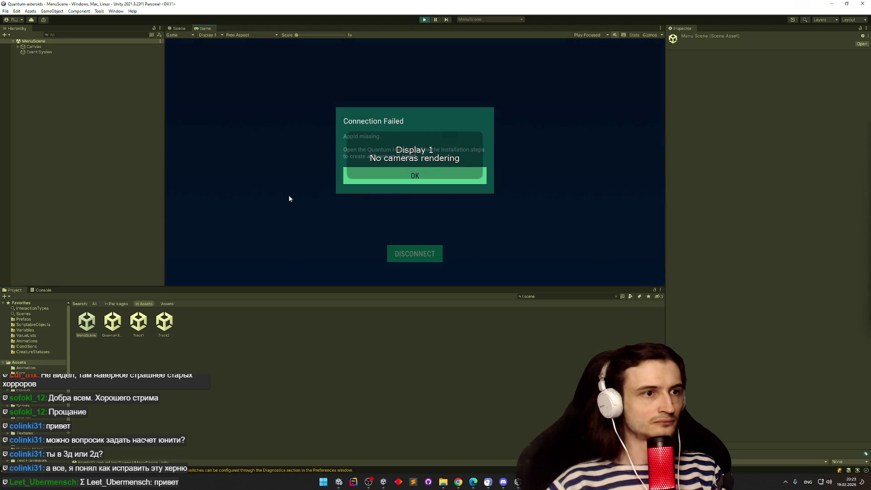
# Dismiss the Connection Failed message, open kart selection, and disable Warn if No Cameras Rendering
pyautogui.click(403, 183)
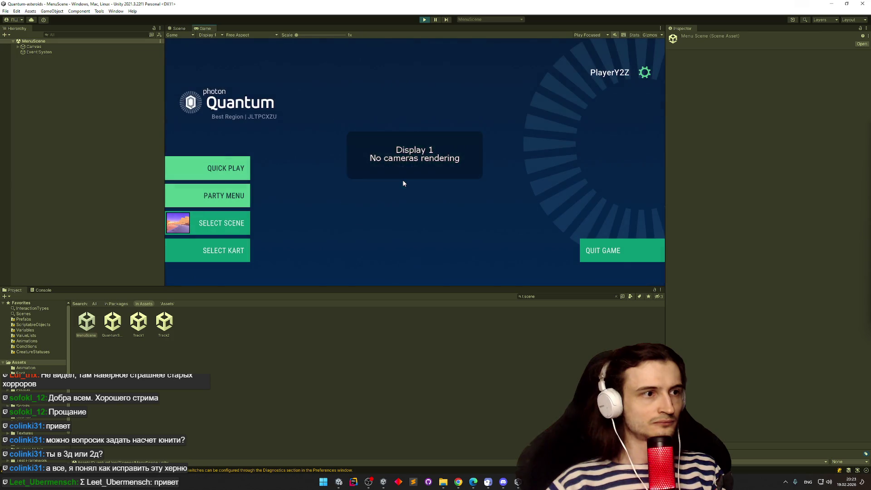
pyautogui.click(205, 250)
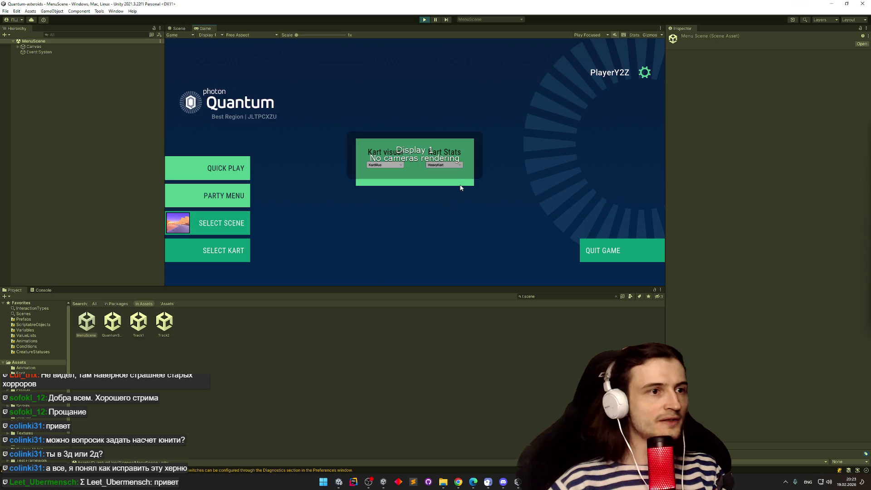
pyautogui.click(661, 28)
pyautogui.click(672, 37)
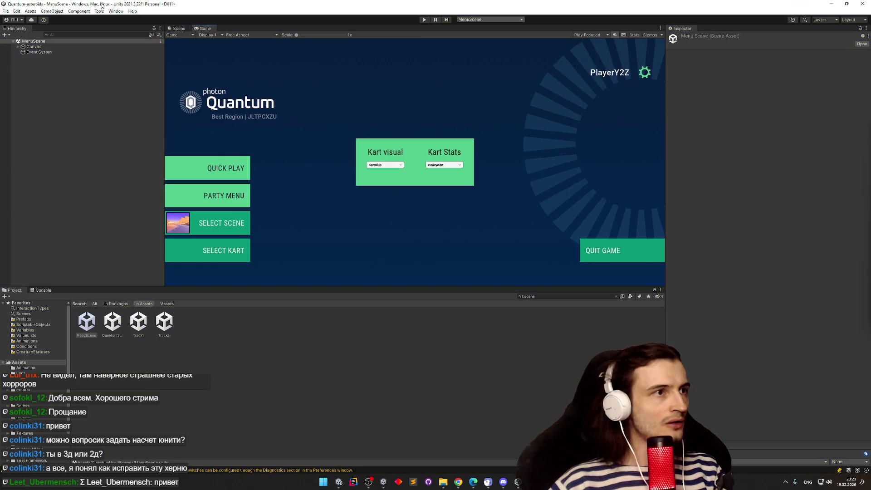
# Switch to the Scene view and bring up the Tools > Quantum menu entries
pyautogui.hotkey('ctrl', '1')
pyautogui.click(116, 11)
pyautogui.click(116, 11)
pyautogui.click(116, 11)
pyautogui.click(99, 11)
pyautogui.click(99, 12)
pyautogui.moveTo(118, 20)
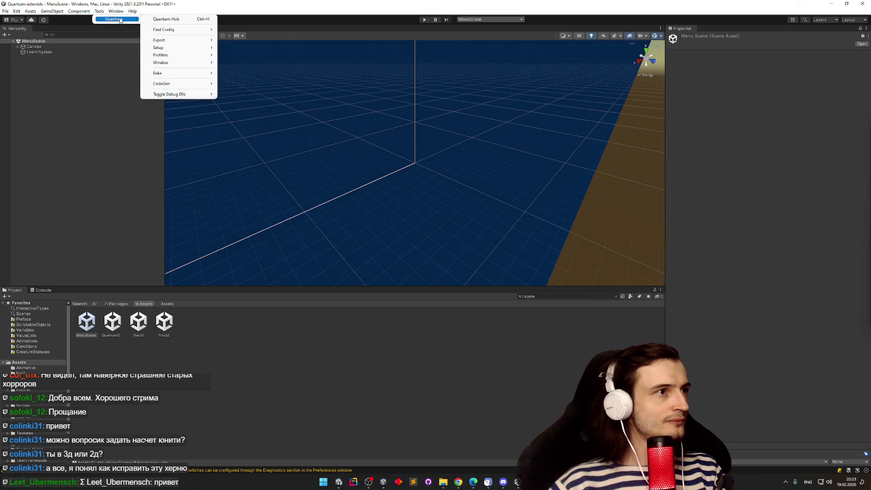
# In the Quantum Hub, register the Ninja Cats App Id taken from the Photon dashboard
pyautogui.click(193, 20)
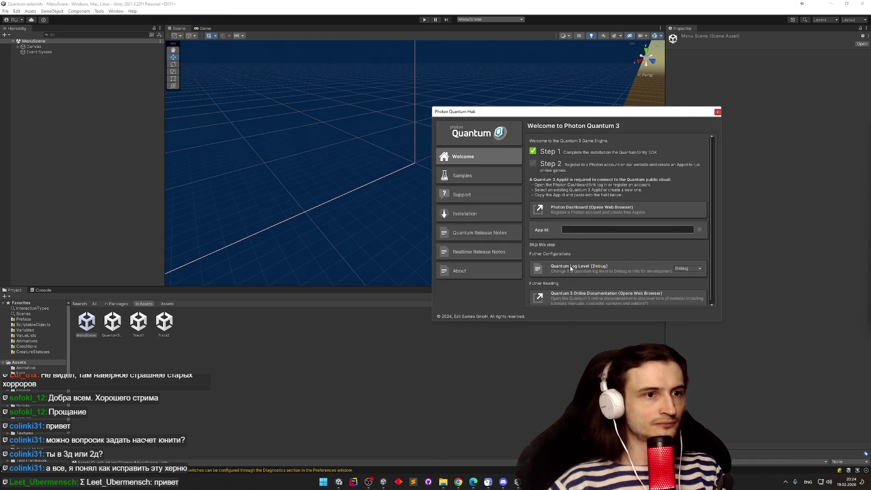
pyautogui.click(592, 213)
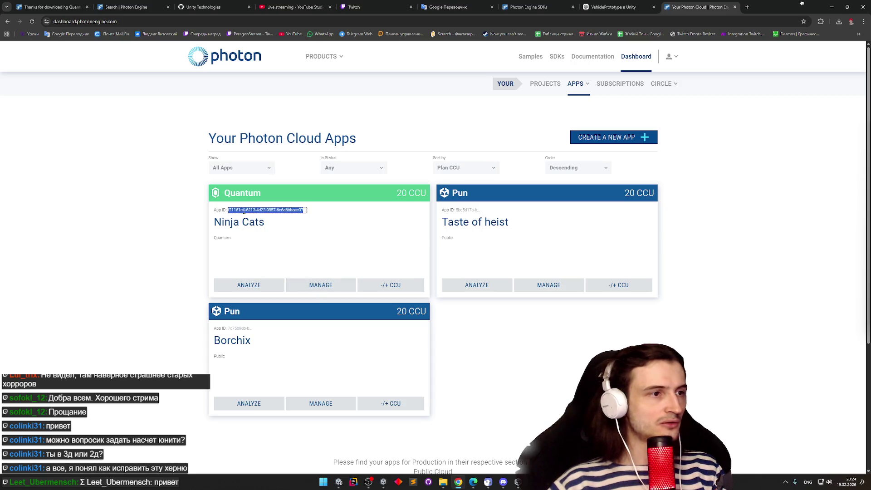
pyautogui.hotkey('alt', 'Tab')
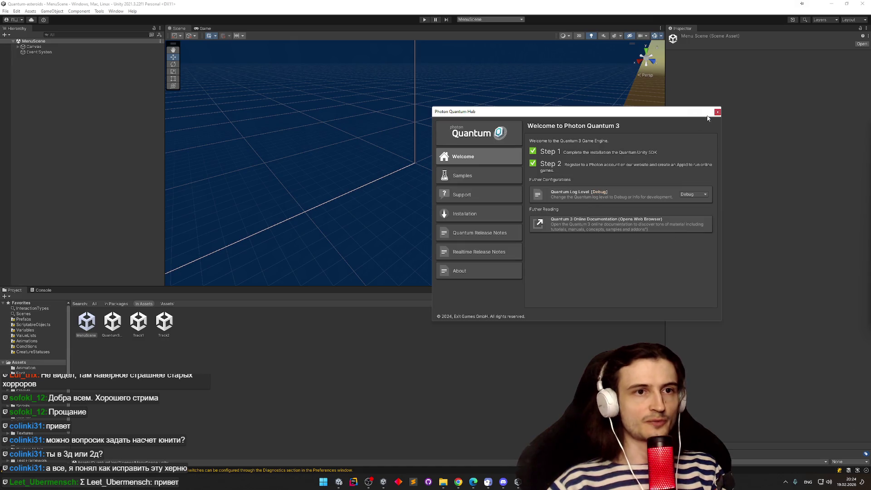
# View the About page showing Quantum SDK 3.0.8 Stable 1858, then close the Hub
pyautogui.click(468, 271)
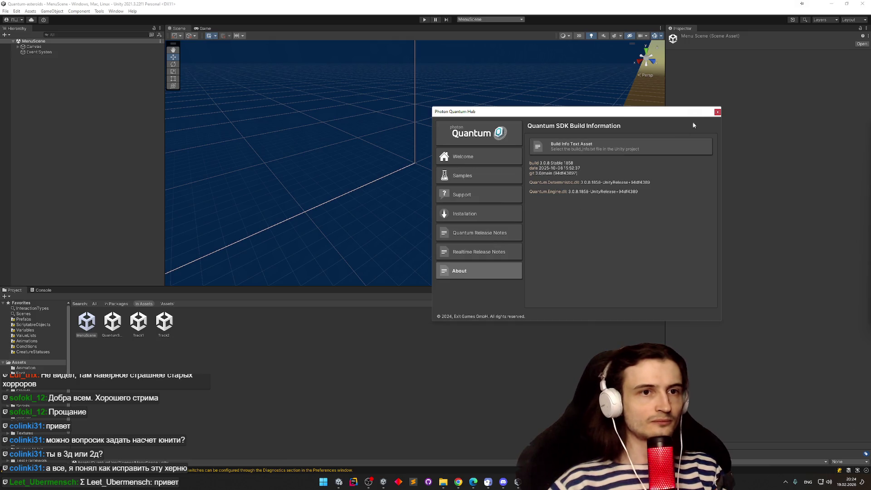
pyautogui.click(717, 112)
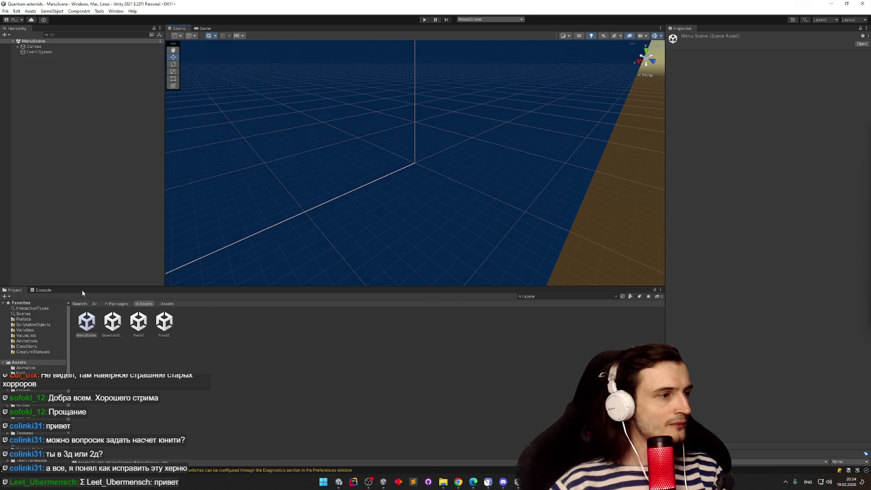
# Try a 'vehicle' project search, then revert it and clear the search field
pyautogui.click(550, 297)
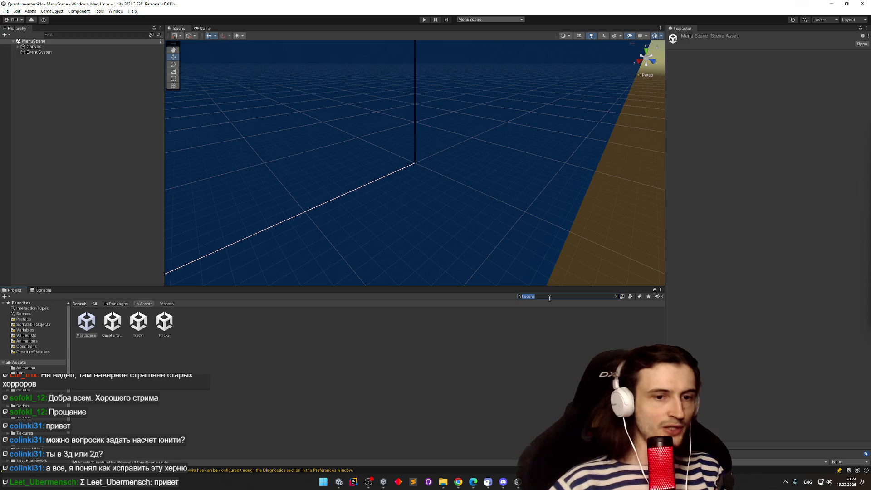
pyautogui.write('vehg')
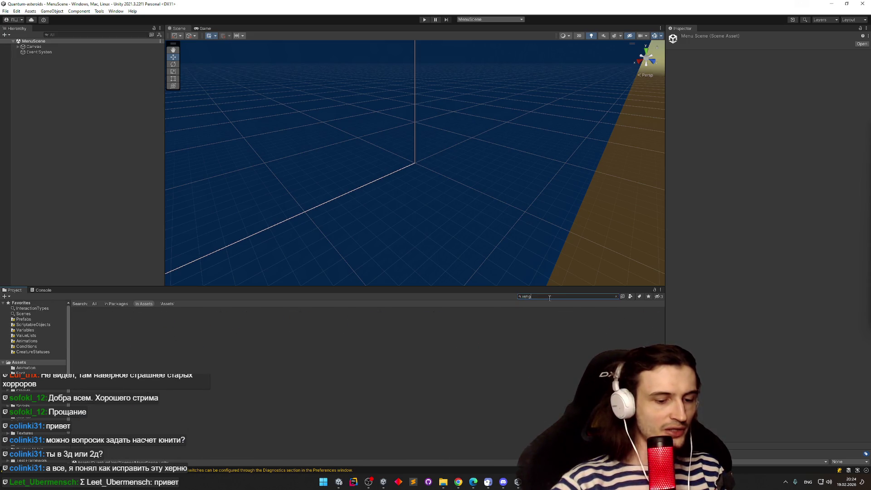
pyautogui.press('BackSpace')
pyautogui.write('icle')
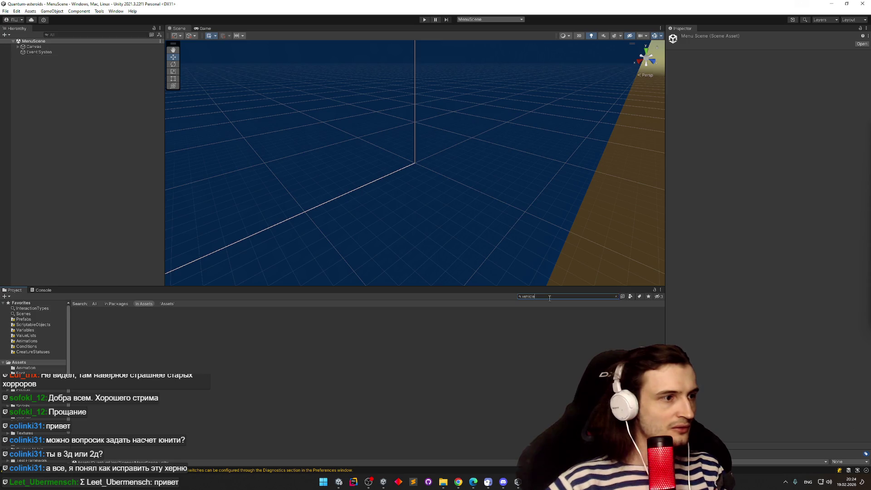
pyautogui.click(95, 304)
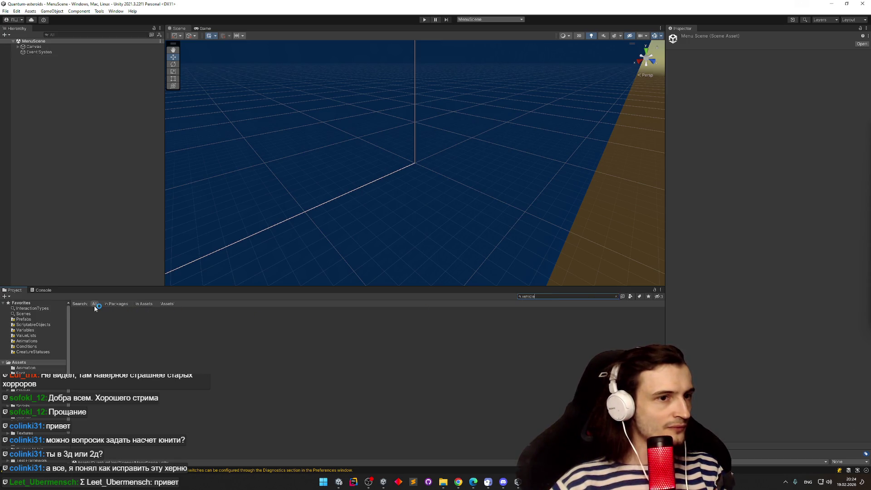
pyautogui.hotkey('ctrl', 'z')
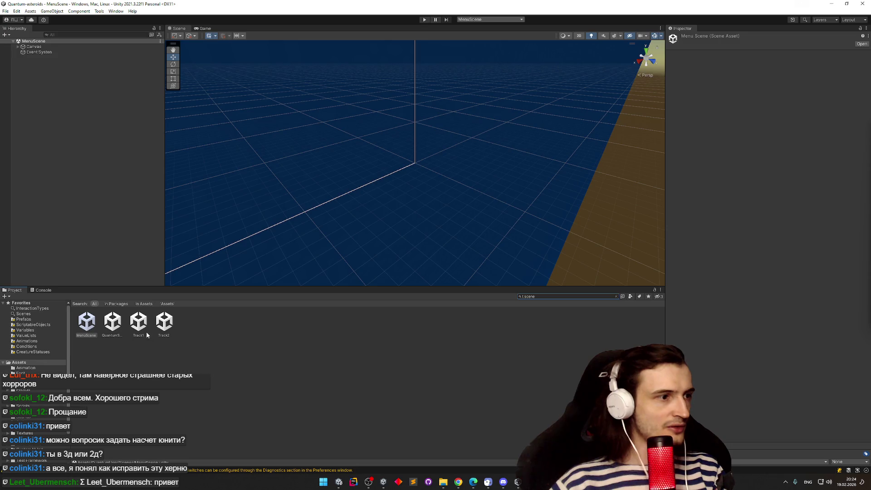
pyautogui.click(616, 296)
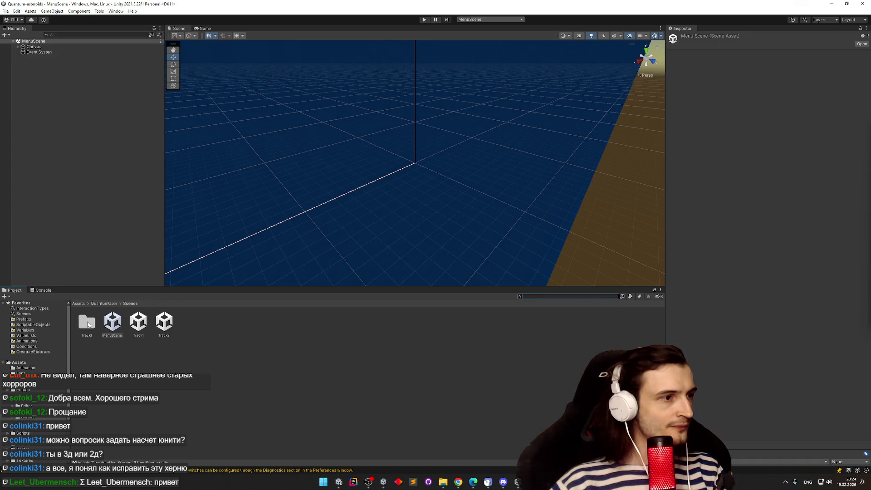
# Browse QuantumUser > Simulation > Karts, inspecting the PlayerLink and Input definitions
pyautogui.click(103, 303)
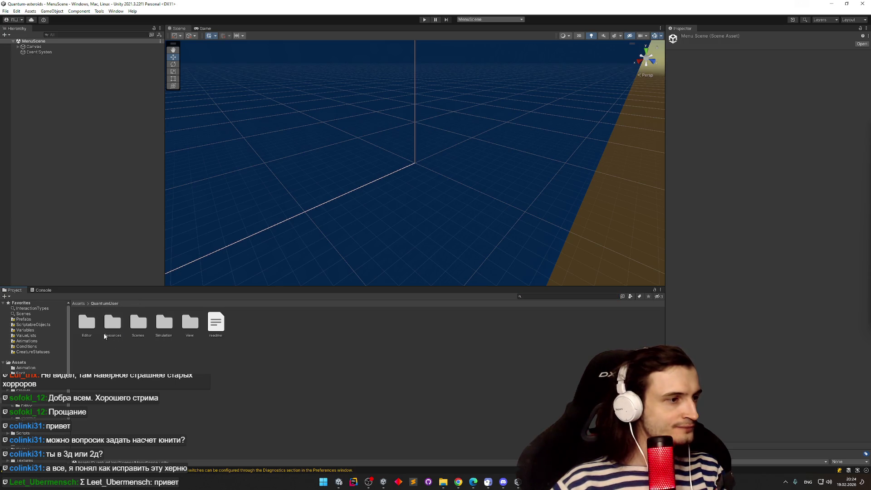
pyautogui.doubleClick(162, 325)
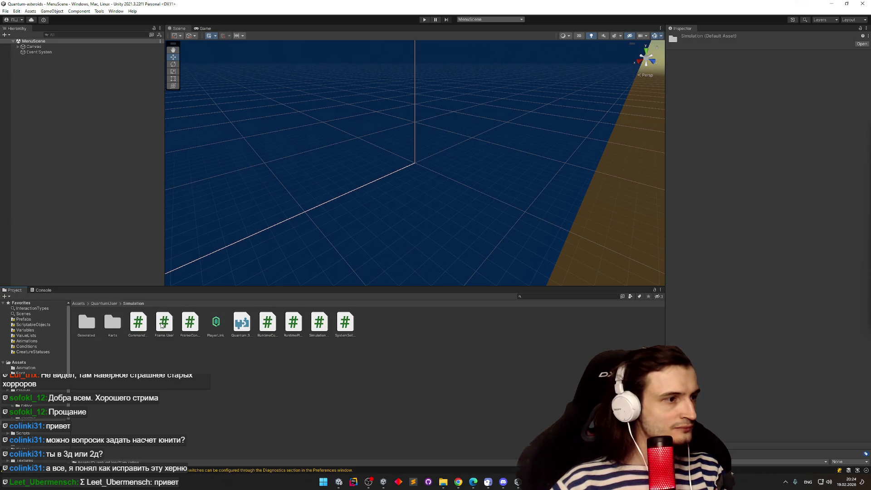
pyautogui.click(215, 323)
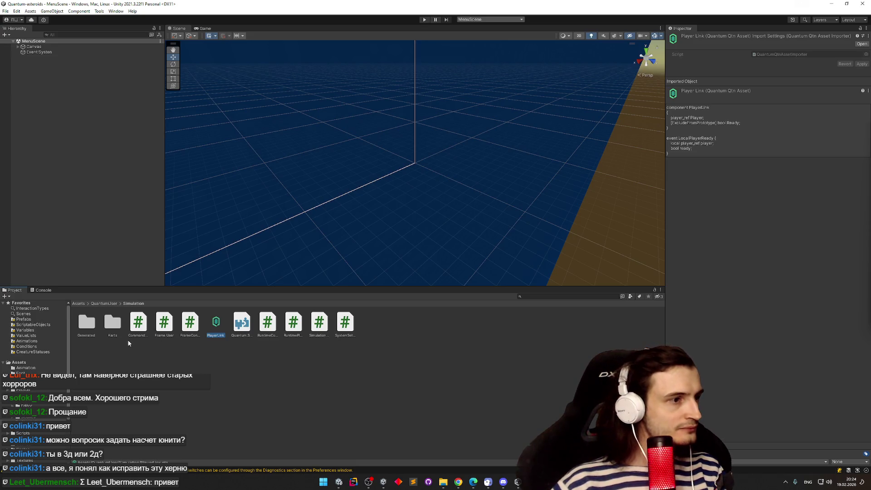
pyautogui.click(118, 330)
pyautogui.doubleClick(118, 331)
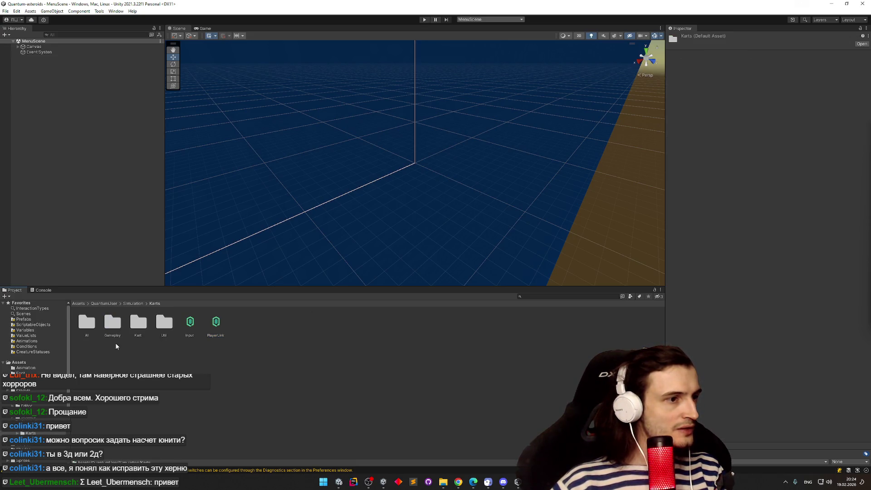
pyautogui.click(184, 333)
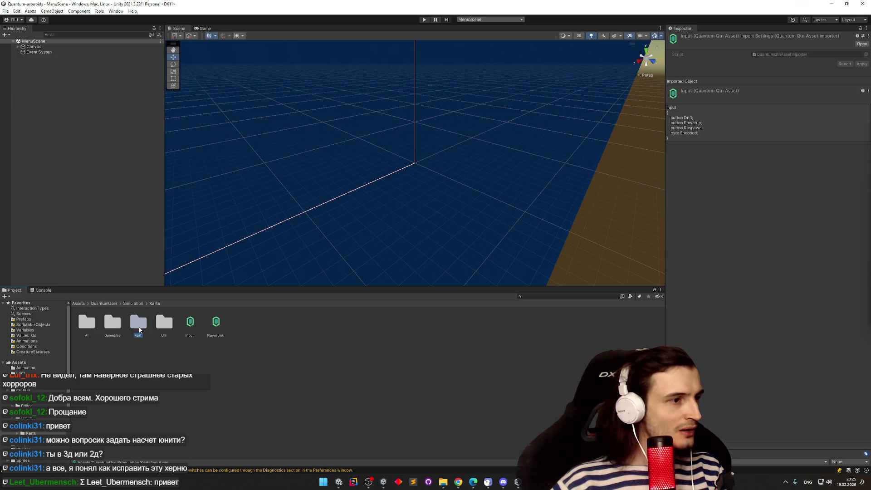
# In the Kart folder, inspect RaceProgress, KartCollisionQuerySystem and KartSystem, then clear the selection
pyautogui.doubleClick(139, 328)
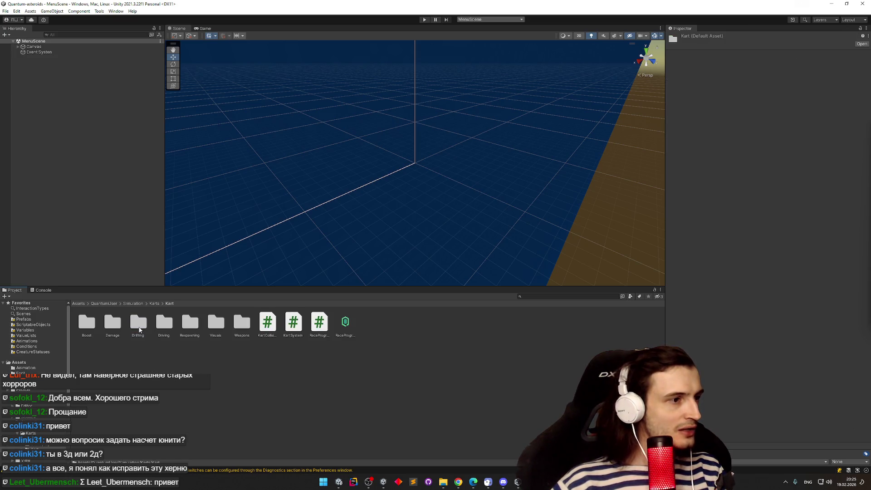
pyautogui.click(344, 323)
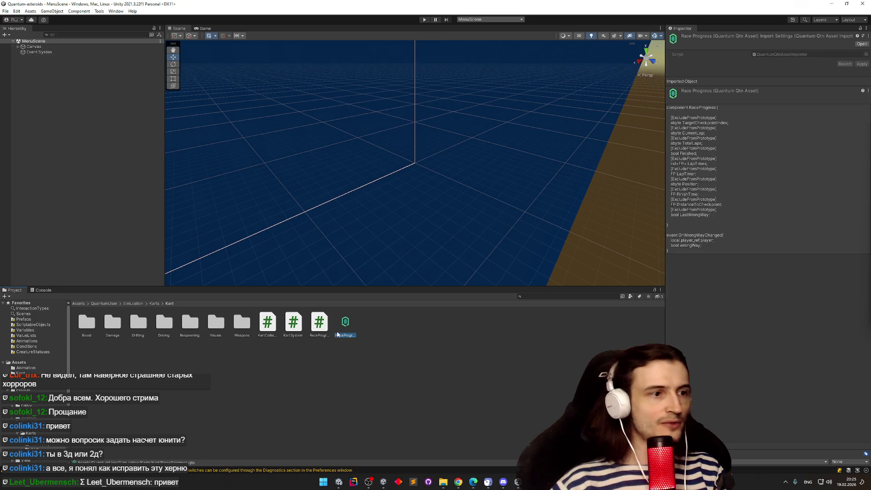
pyautogui.click(268, 323)
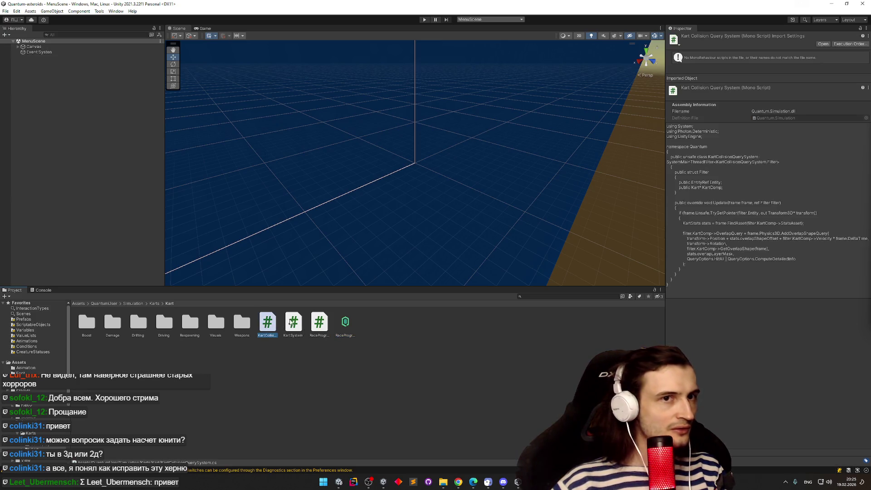
pyautogui.click(295, 323)
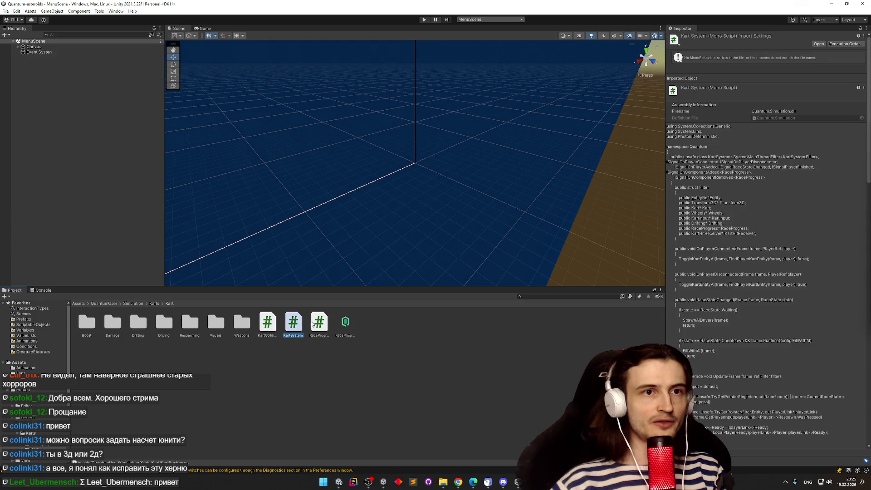
pyautogui.click(312, 325)
pyautogui.click(276, 348)
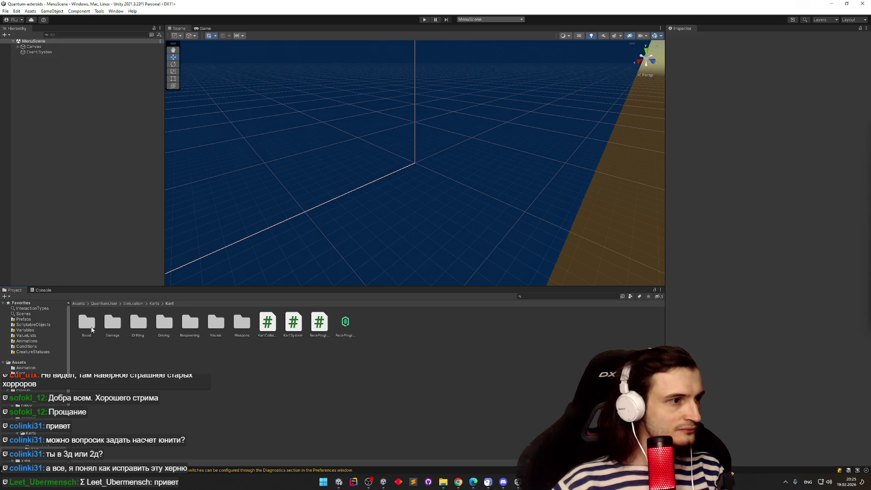
pyautogui.click(533, 298)
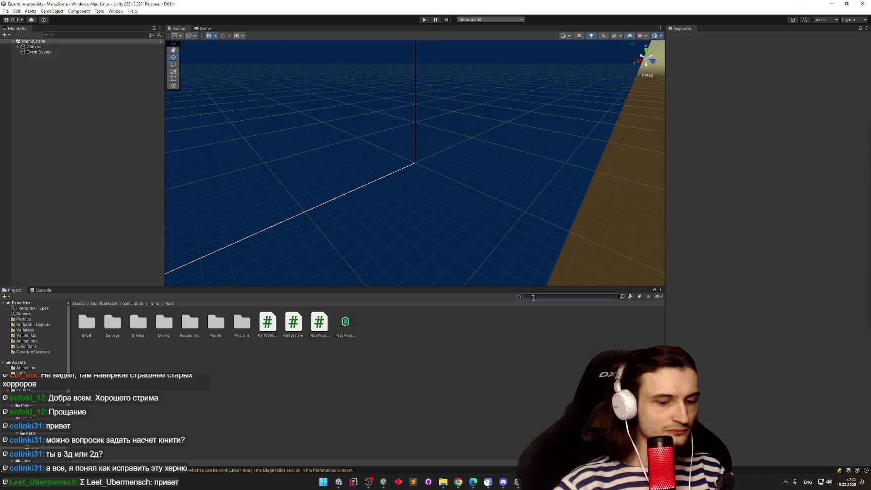
# Open the Kart prefab and expand QPrototypeKart to locate its AverageKart stats asset
pyautogui.write('kart')
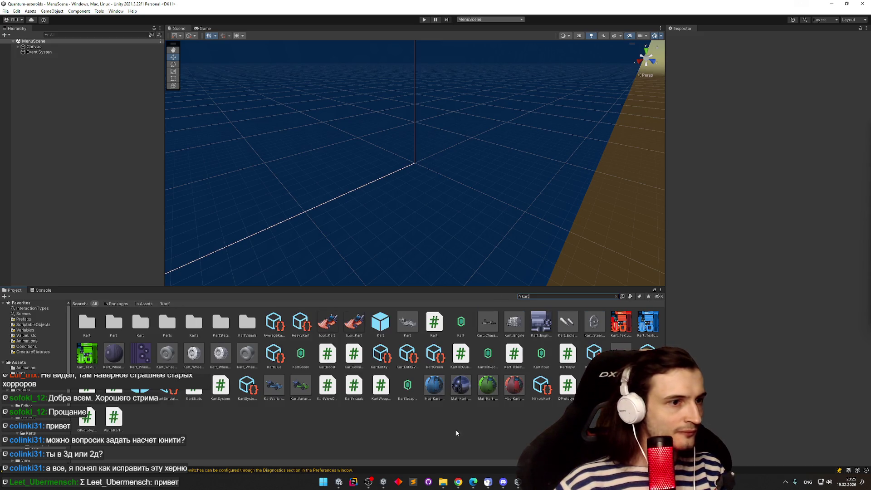
pyautogui.doubleClick(381, 323)
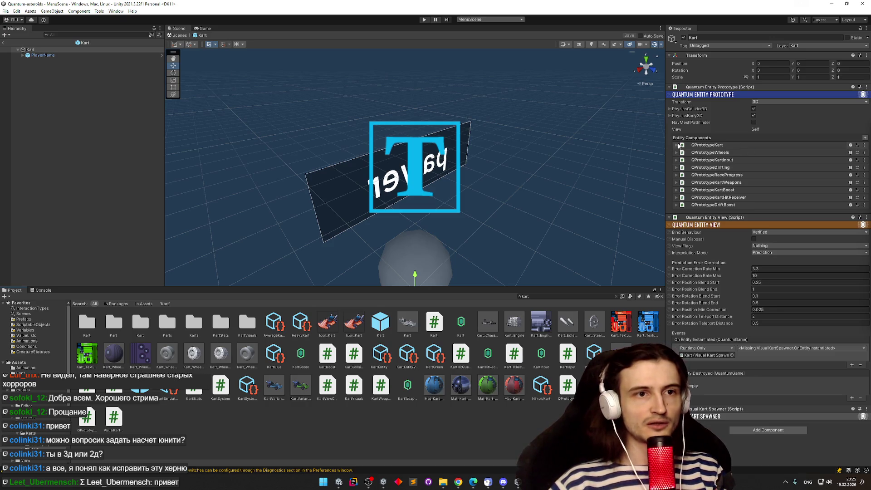
pyautogui.click(676, 144)
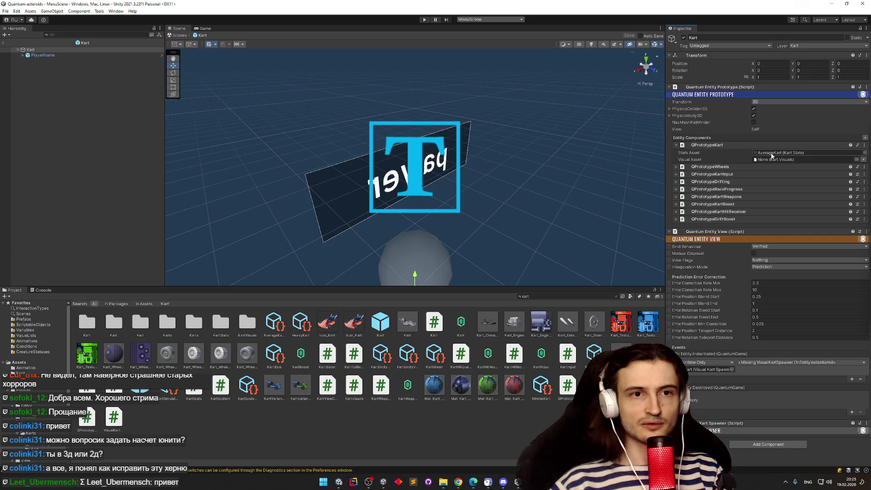
pyautogui.click(771, 154)
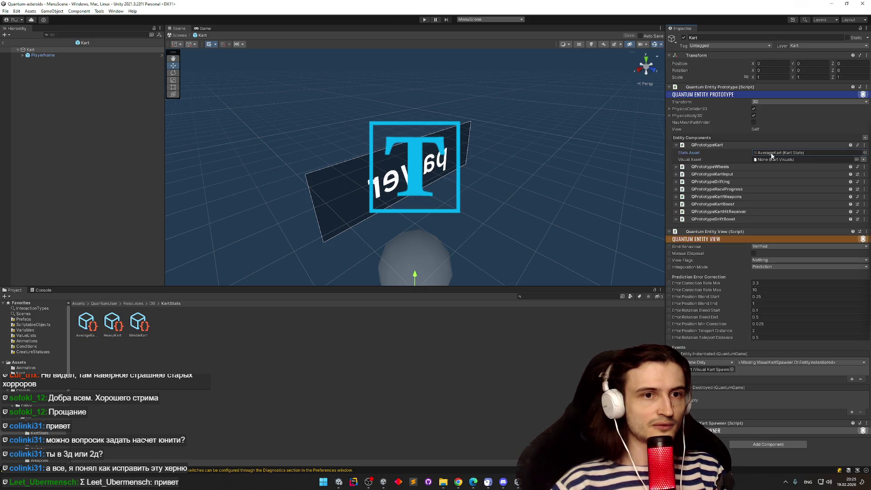
# Inspect AverageKart with the Inspector in Debug mode and locate the KartStats script
pyautogui.click(88, 324)
pyautogui.doubleClick(780, 62)
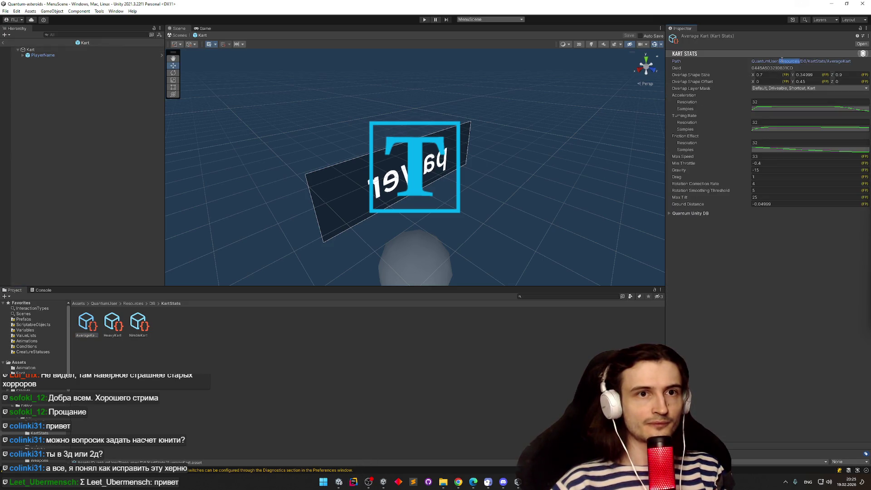
pyautogui.click(867, 28)
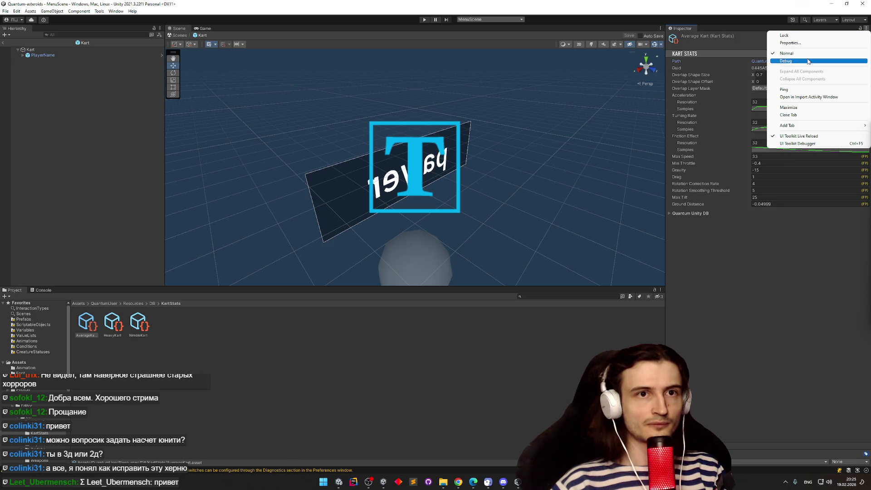
pyautogui.click(785, 58)
pyautogui.click(785, 68)
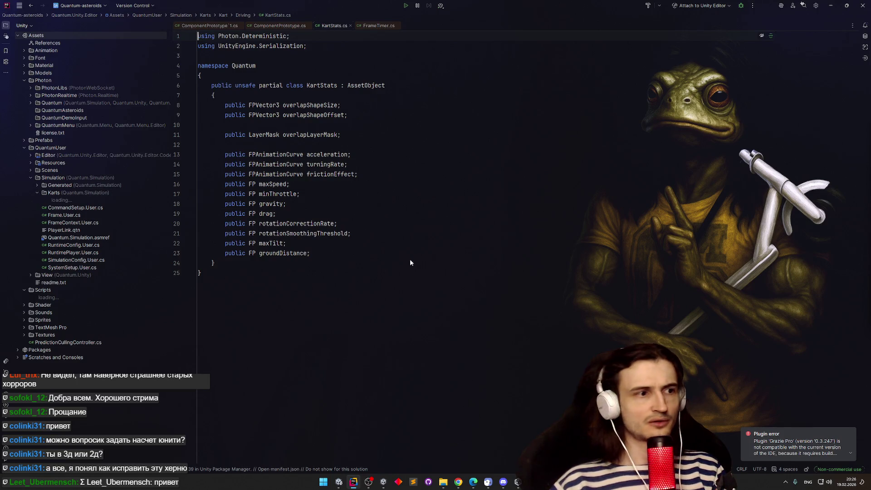
# After reading KartStats.cs, switch to Chrome showing the Photon Cloud Apps dashboard
pyautogui.click(458, 482)
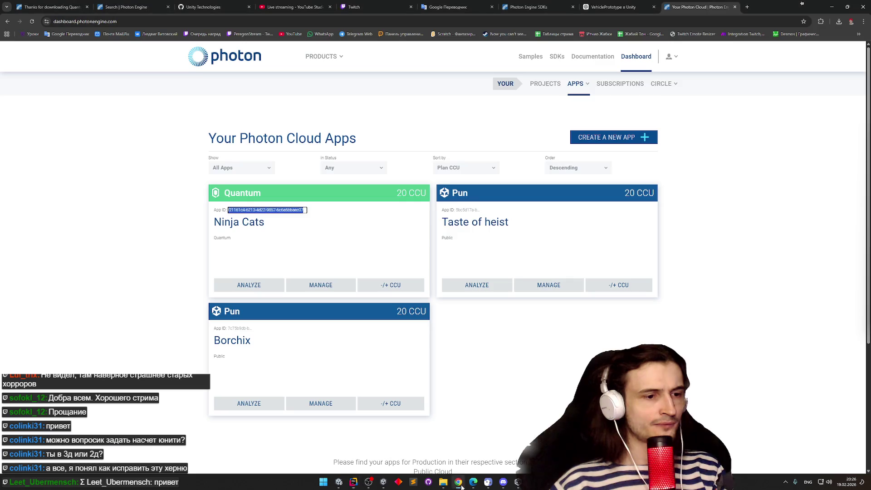
# From the Quantum 3 Karts page, open the Asteroids tutorial's 4 - Player Entity lesson
pyautogui.click(121, 7)
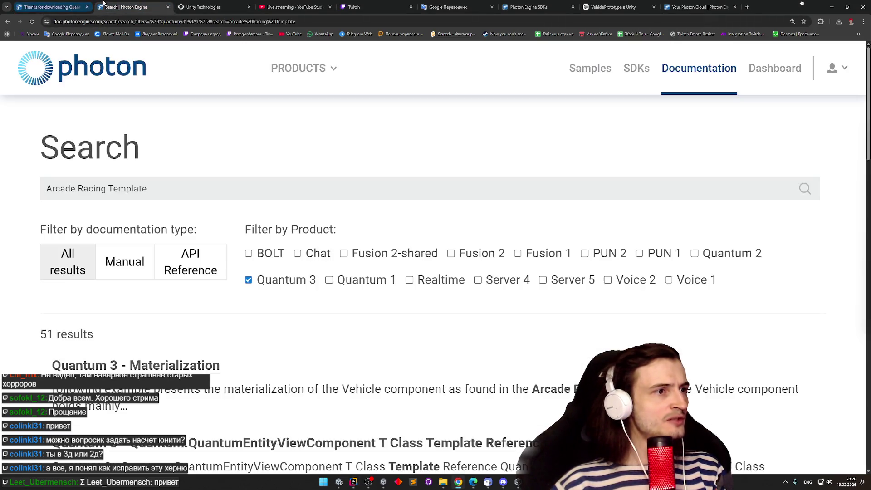
pyautogui.click(46, 7)
pyautogui.click(7, 21)
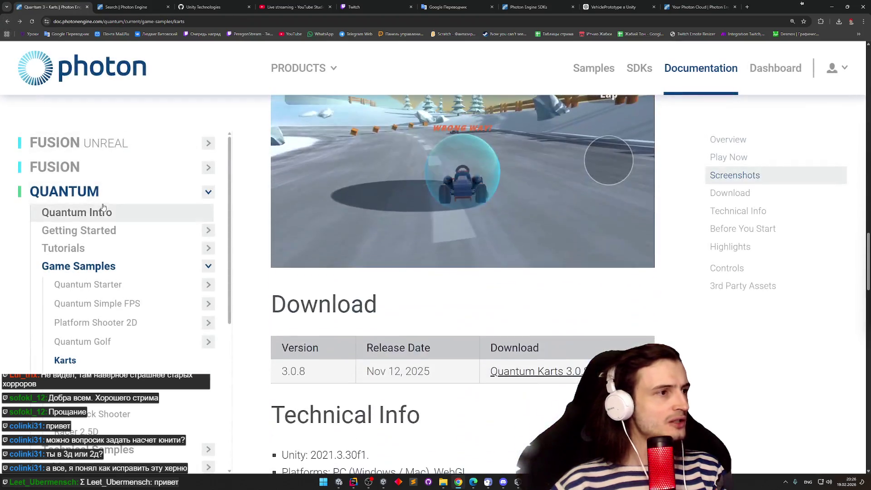
pyautogui.click(132, 293)
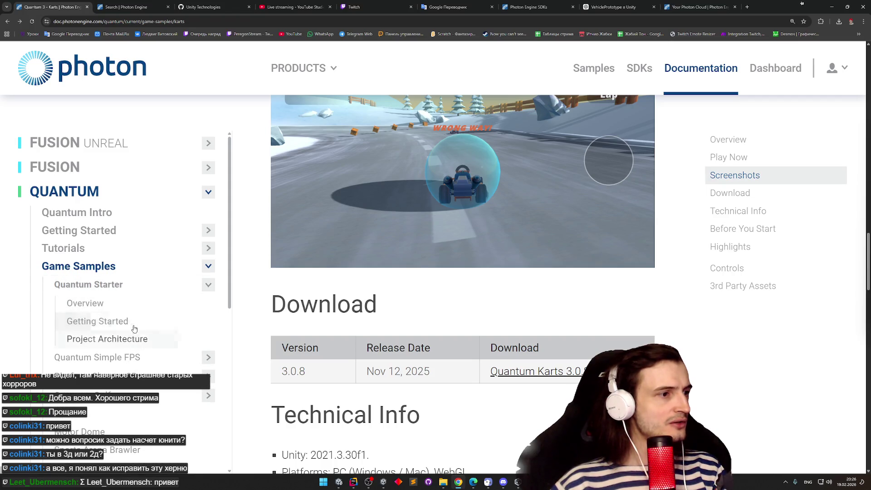
pyautogui.click(126, 249)
pyautogui.click(113, 270)
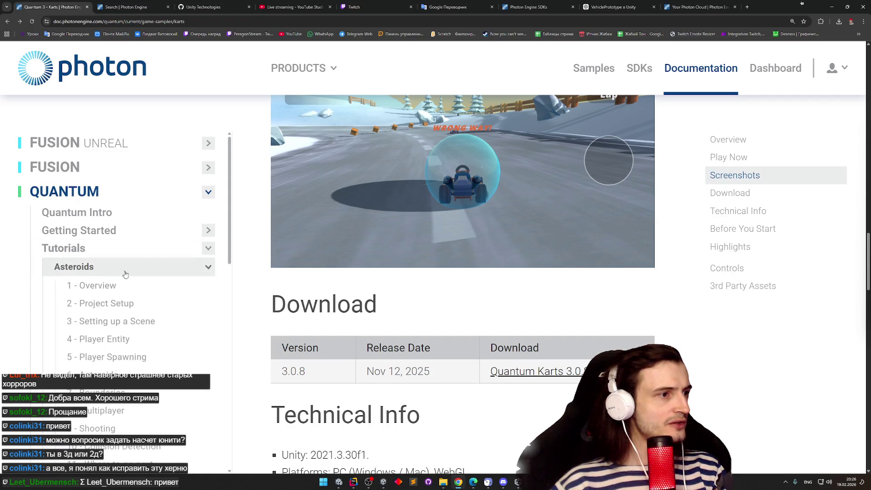
pyautogui.scroll(-2, 218, 267)
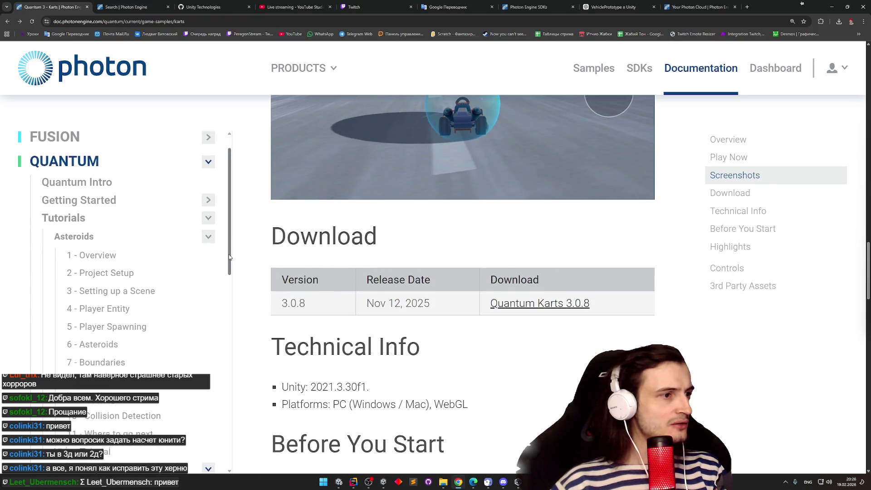
pyautogui.scroll(-1, 225, 271)
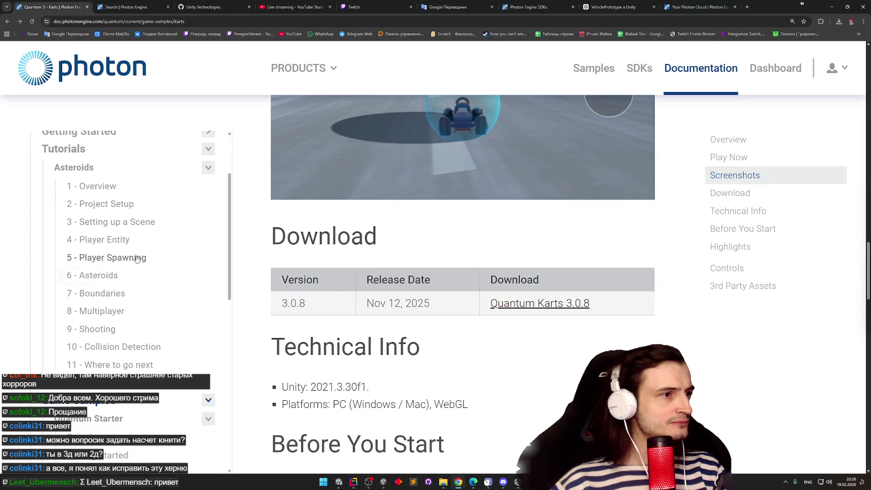
pyautogui.click(131, 245)
# Read through the 4 - Player Entity lesson to the end
pyautogui.scroll(-6, 538, 233)
pyautogui.scroll(-10, 538, 233)
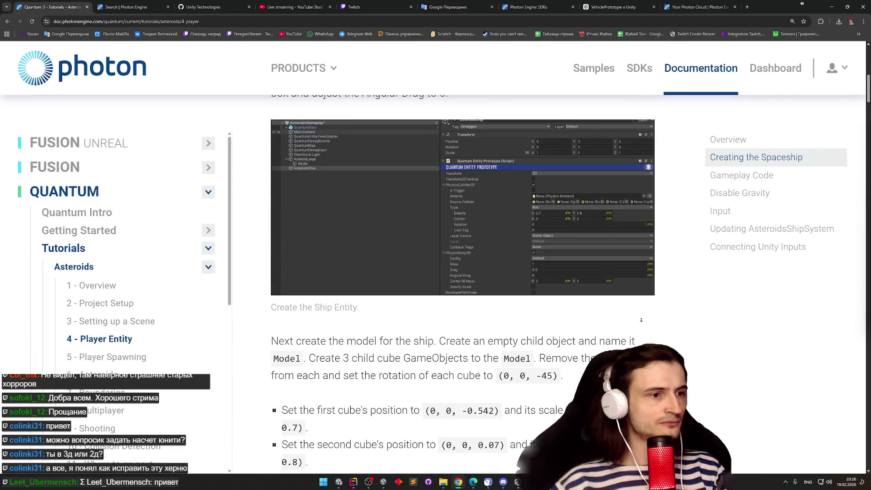
pyautogui.scroll(-17, 538, 233)
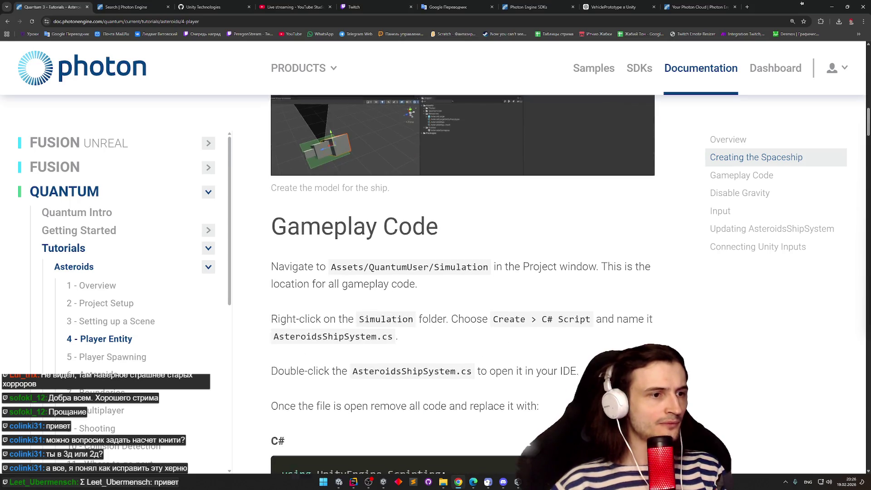
pyautogui.scroll(-14, 459, 281)
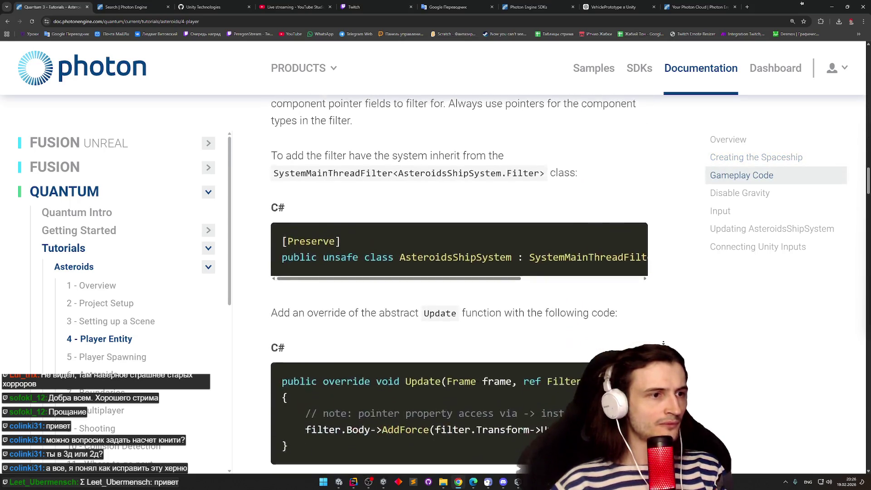
pyautogui.scroll(-10, 674, 327)
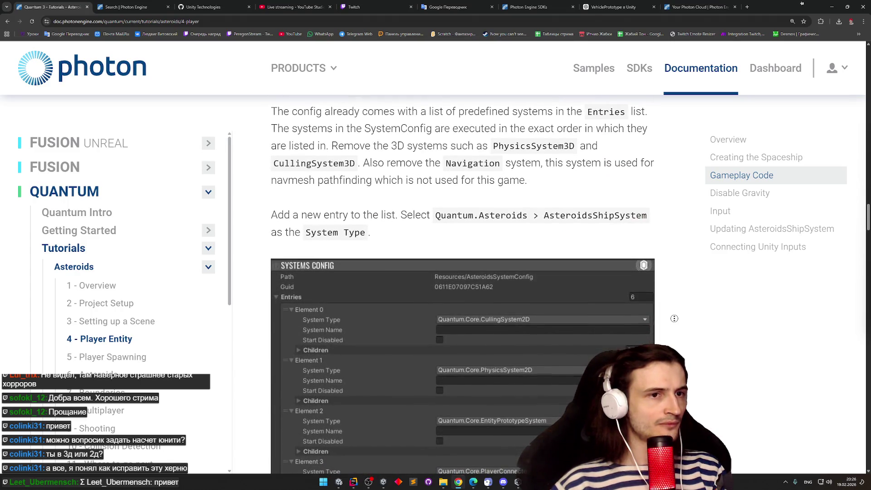
pyautogui.scroll(-16, 463, 286)
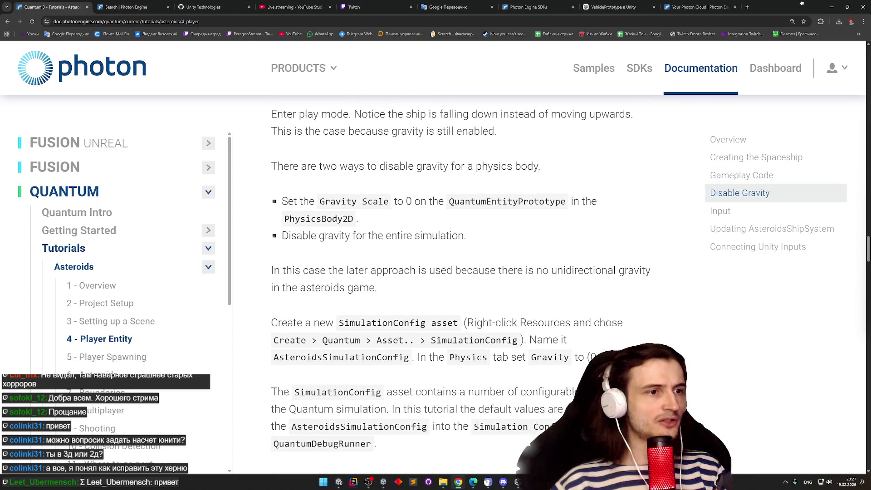
pyautogui.scroll(-2, 616, 343)
pyautogui.scroll(-20, 462, 286)
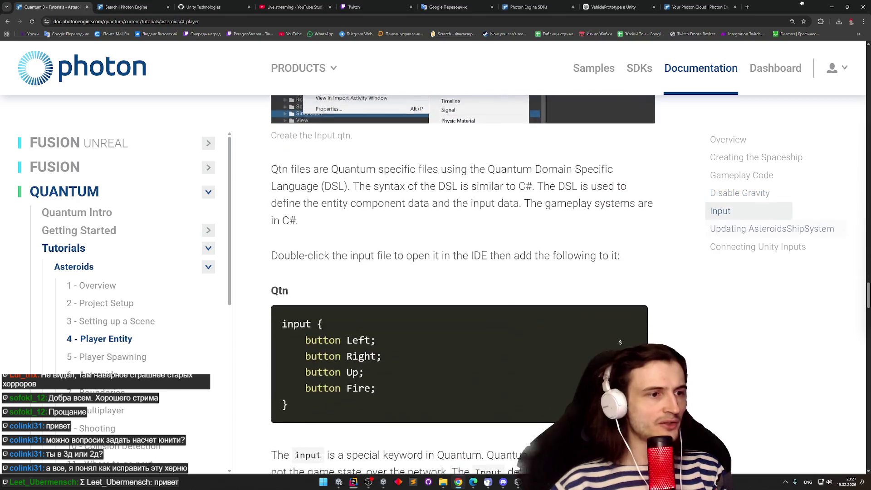
pyautogui.scroll(-18, 459, 290)
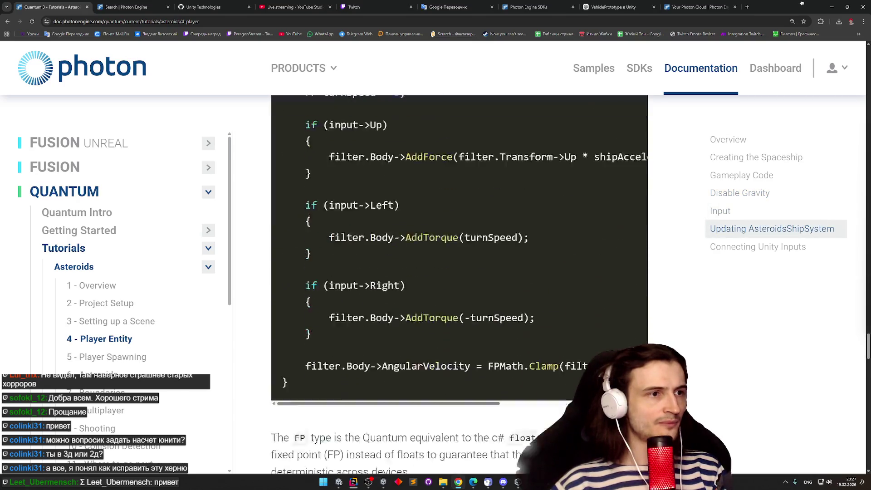
pyautogui.scroll(-5, 459, 290)
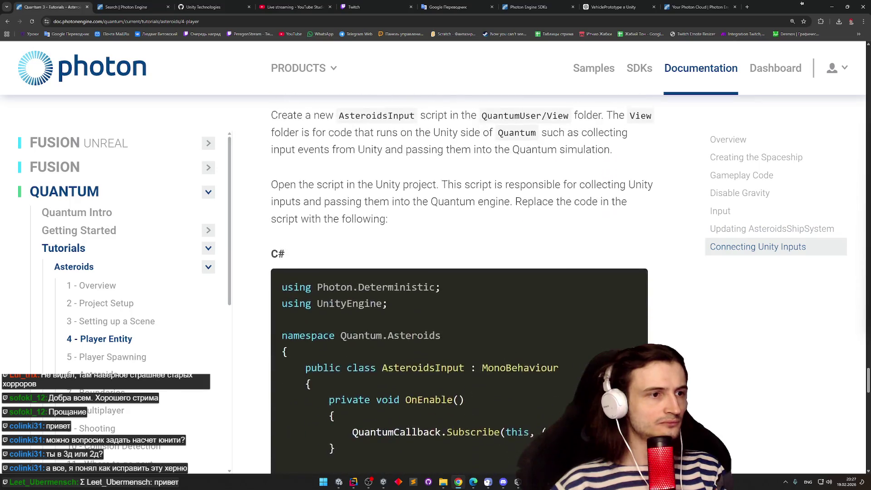
pyautogui.scroll(-15, 459, 290)
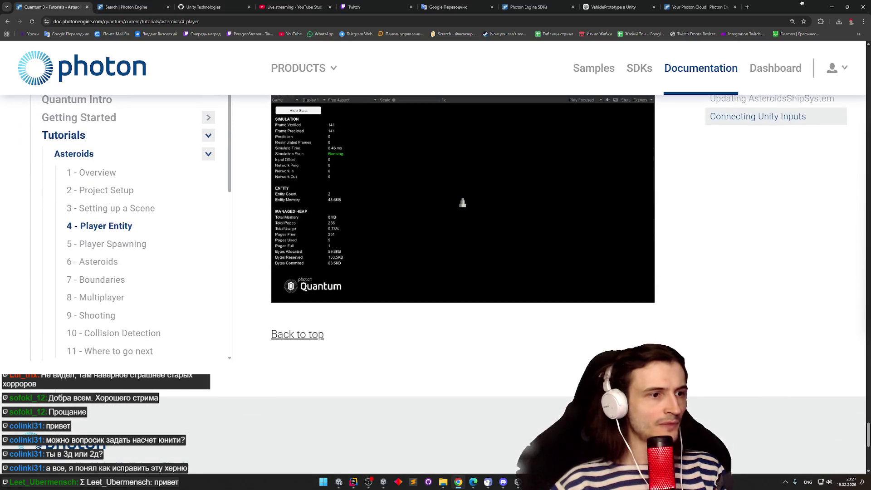
# Open and read through the 5 - Player Spawning lesson
pyautogui.click(126, 246)
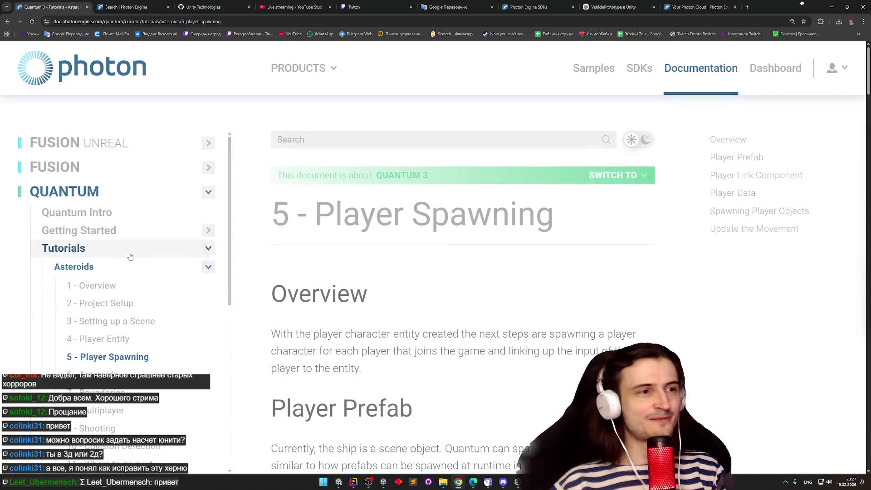
pyautogui.scroll(-10, 584, 283)
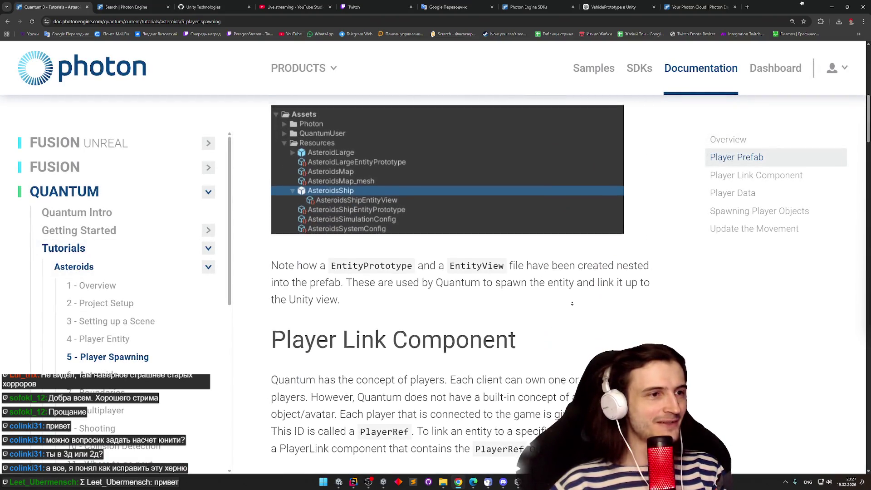
pyautogui.scroll(-6, 572, 303)
pyautogui.scroll(-18, 553, 363)
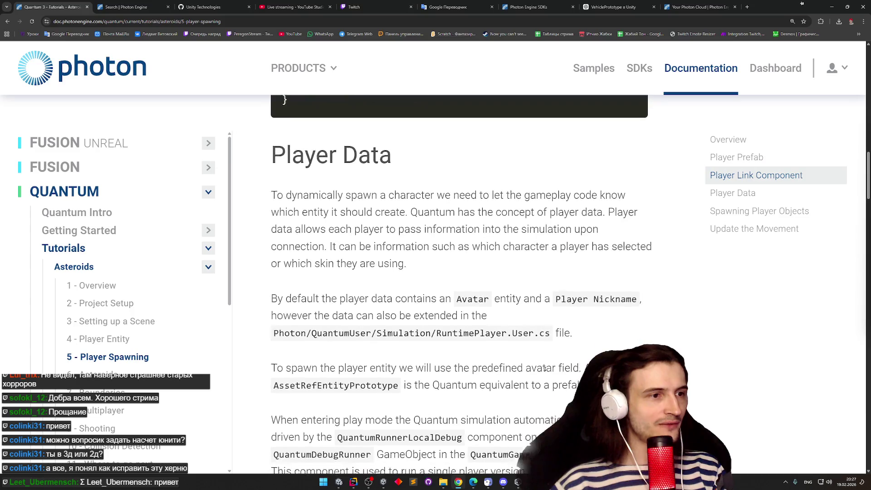
pyautogui.scroll(-20, 564, 295)
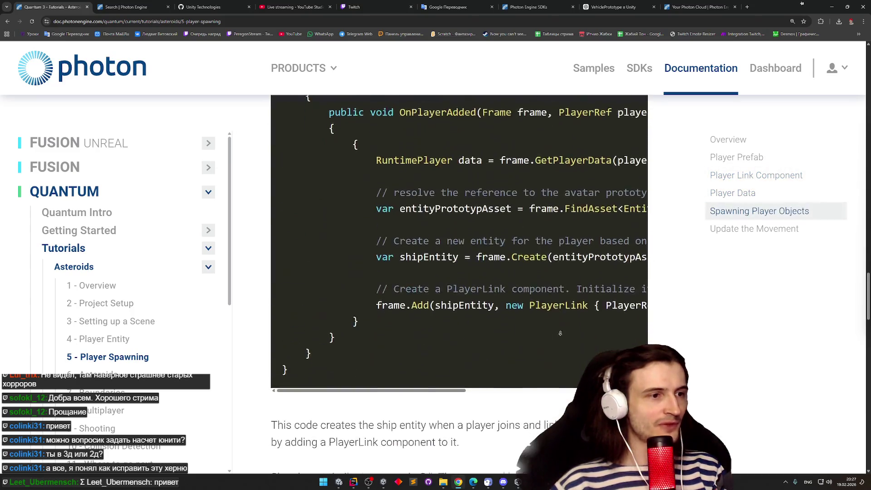
pyautogui.scroll(-4, 548, 341)
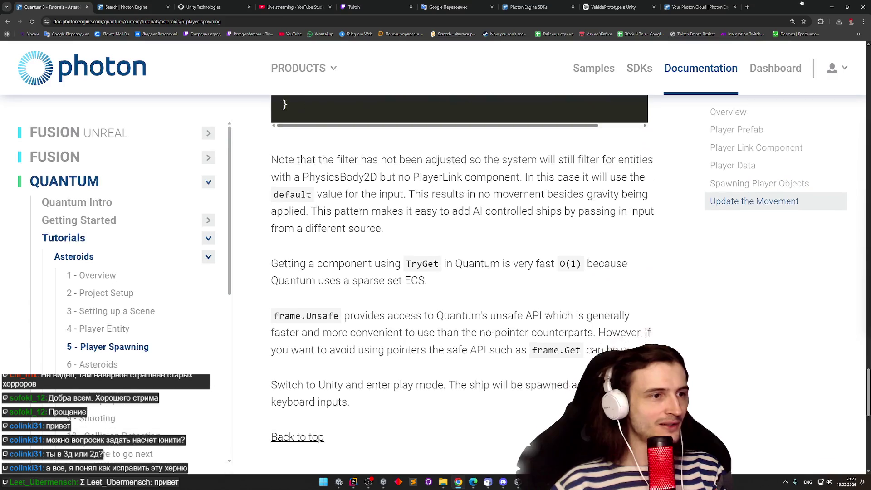
pyautogui.scroll(-2, 94, 278)
# Open the 6 - Asteroids lesson at its asteroid spawner configuration code
pyautogui.click(95, 277)
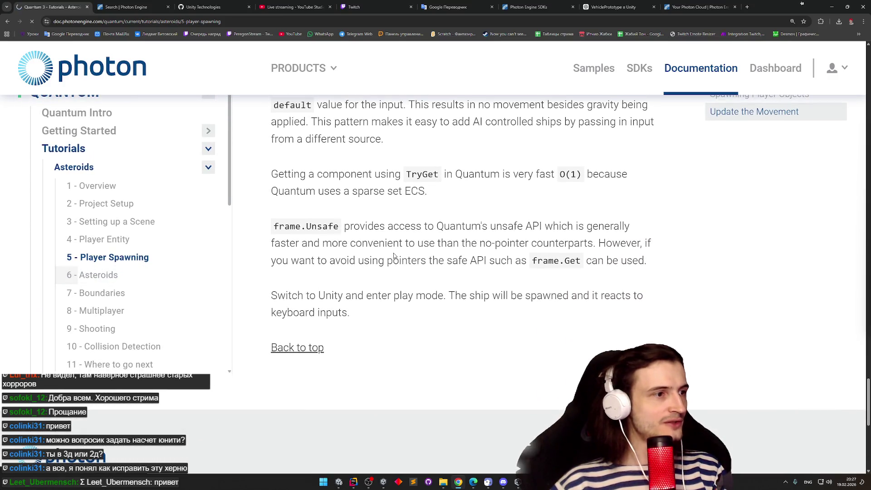
pyautogui.scroll(-5, 475, 286)
pyautogui.scroll(-20, 475, 314)
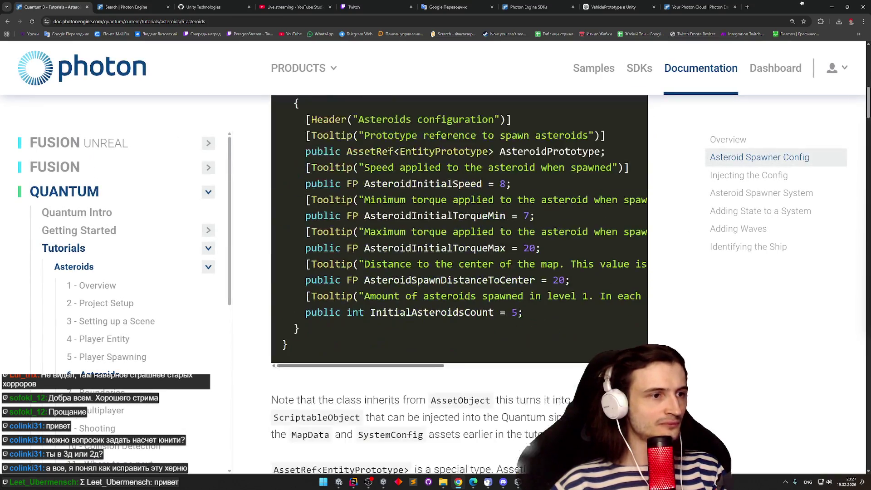
# Scroll back up to review the asteroid spawner configuration code
pyautogui.scroll(5, 462, 317)
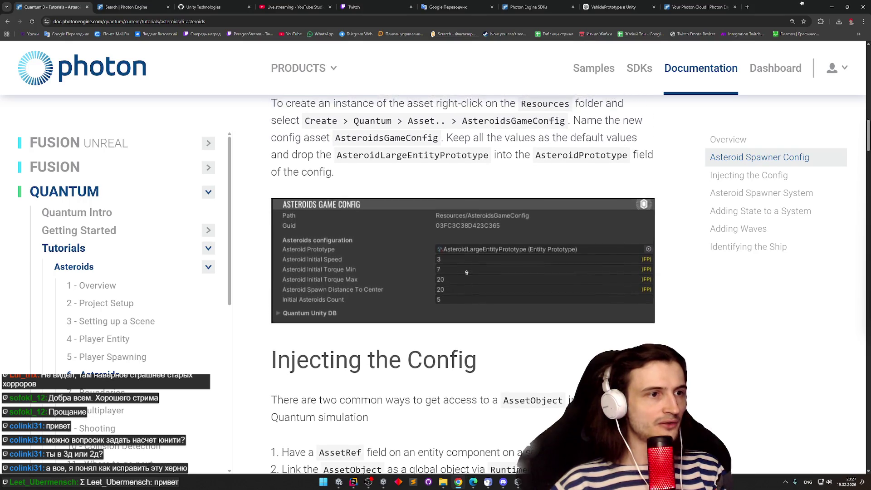
pyautogui.scroll(8, 465, 241)
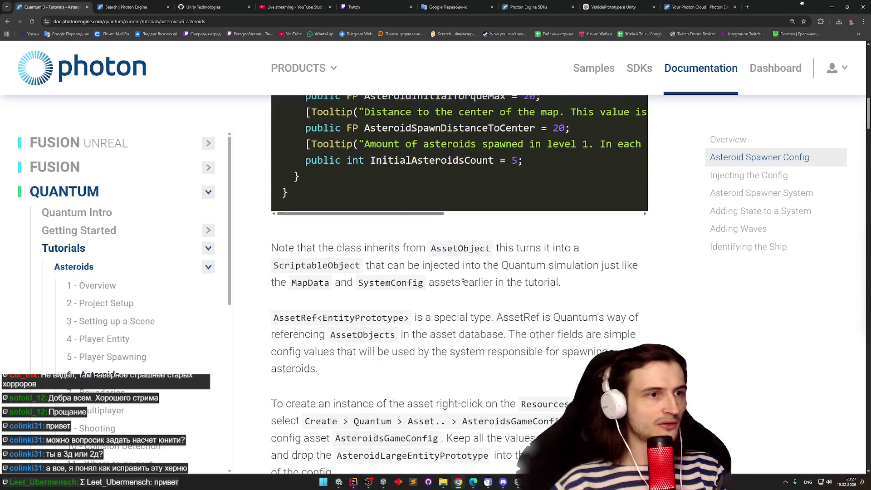
pyautogui.scroll(2, 470, 234)
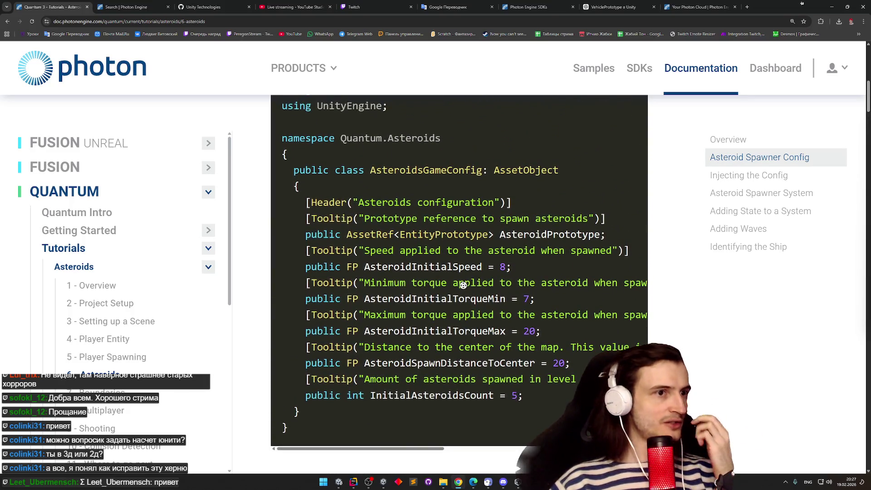
pyautogui.scroll(5, 463, 285)
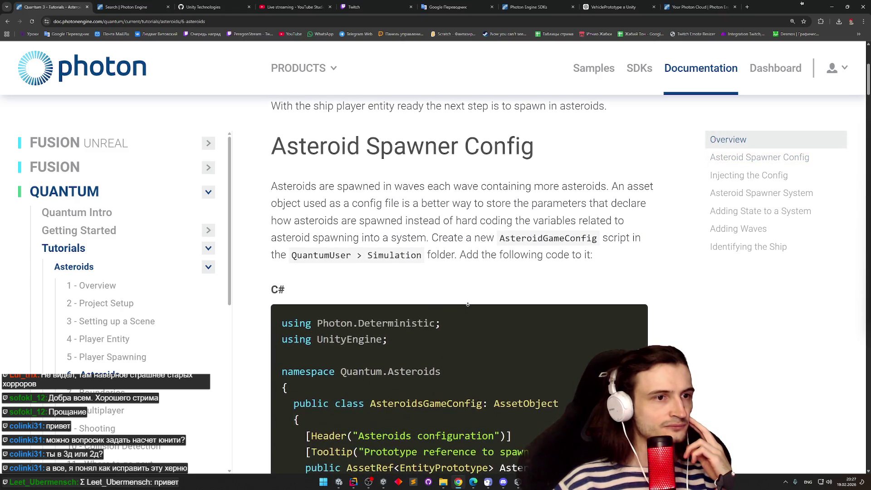
# Read the wave sections down to Identifying the Ship, then return to KartStats.cs in Rider
pyautogui.scroll(-10, 467, 304)
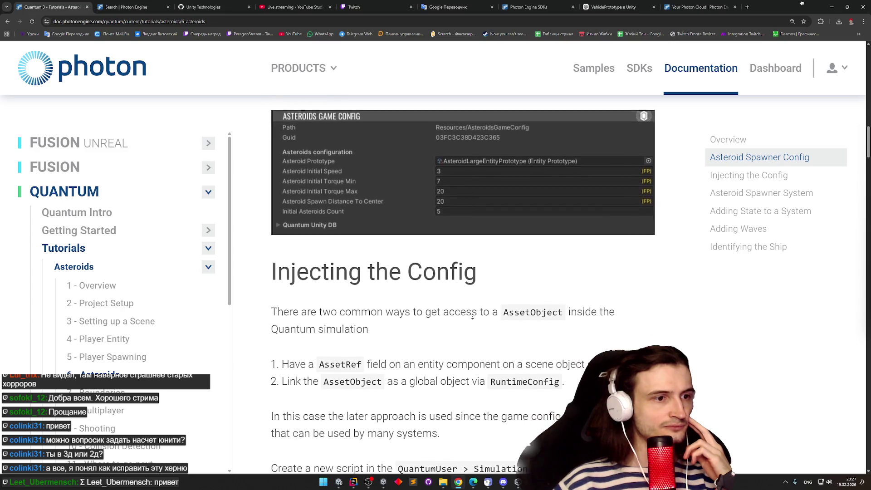
pyautogui.scroll(-10, 472, 316)
pyautogui.scroll(-1, 434, 274)
pyautogui.scroll(-2, 435, 275)
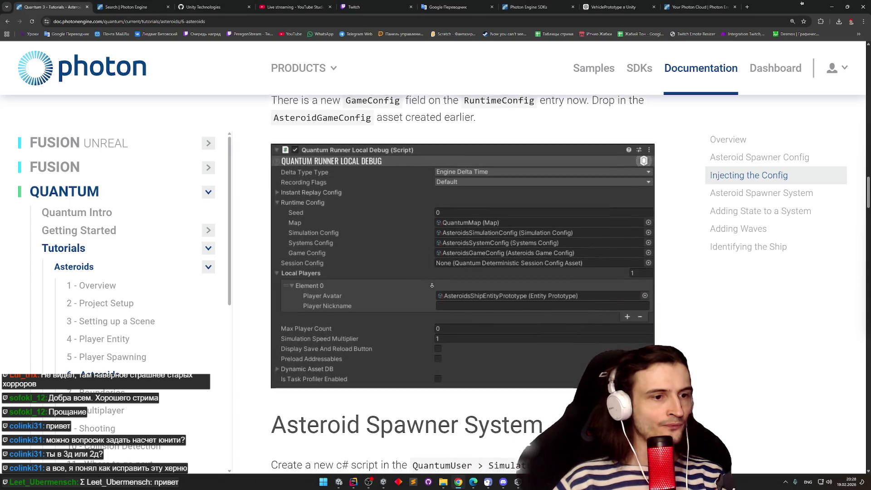
pyautogui.scroll(-6, 431, 285)
pyautogui.scroll(-14, 413, 307)
pyautogui.scroll(-20, 376, 302)
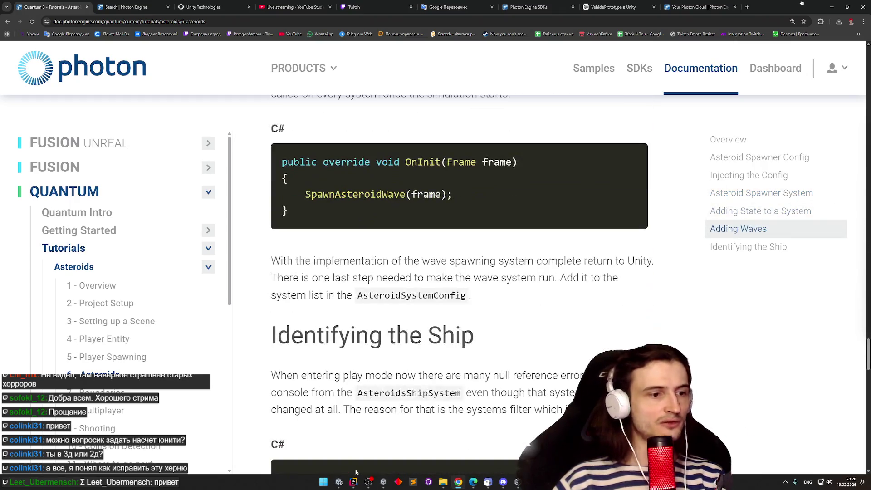
pyautogui.click(354, 482)
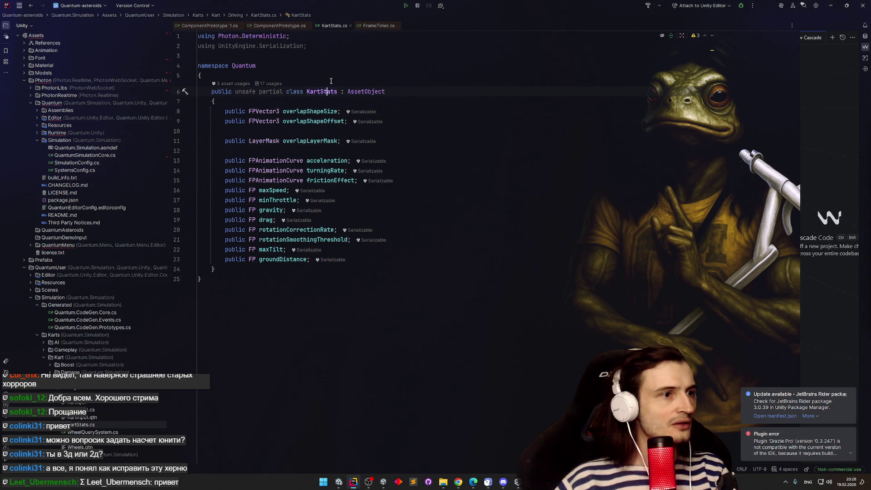
# Search all project files for 'Materialize' in Rider and open the first match
pyautogui.hotkey('ctrl', 'shift', 'f')
pyautogui.write('Ma')
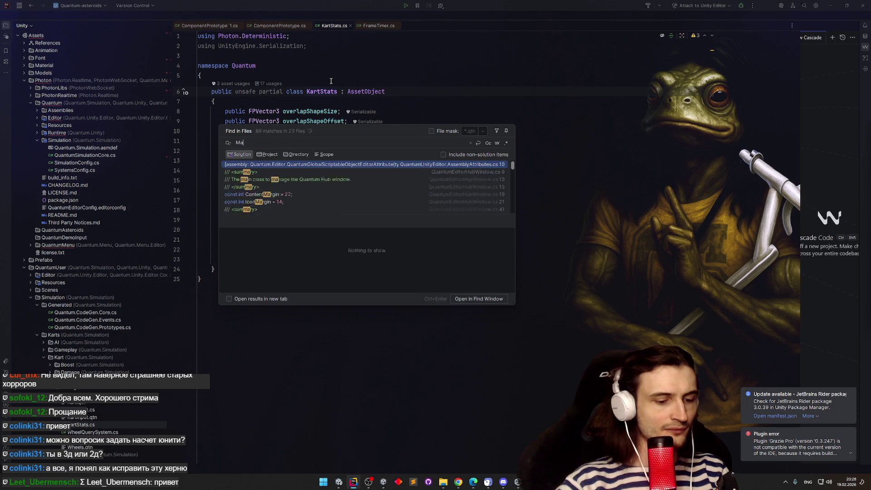
pyautogui.write('terialize')
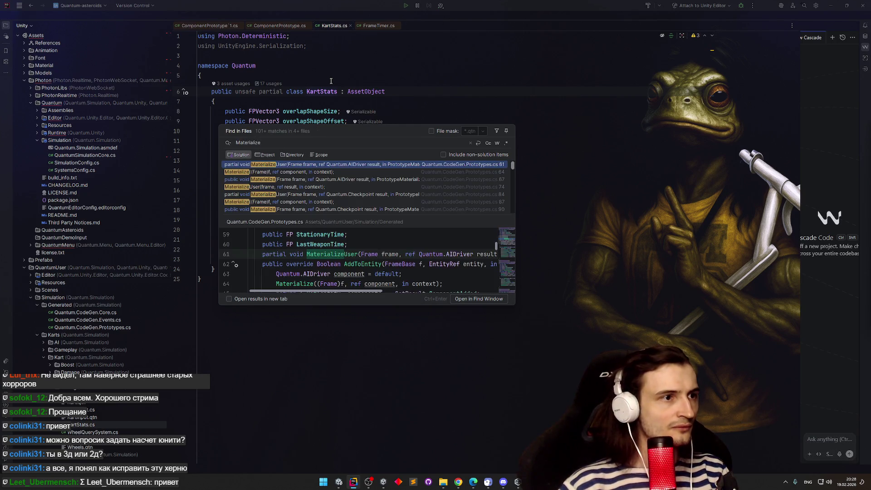
pyautogui.press('Return')
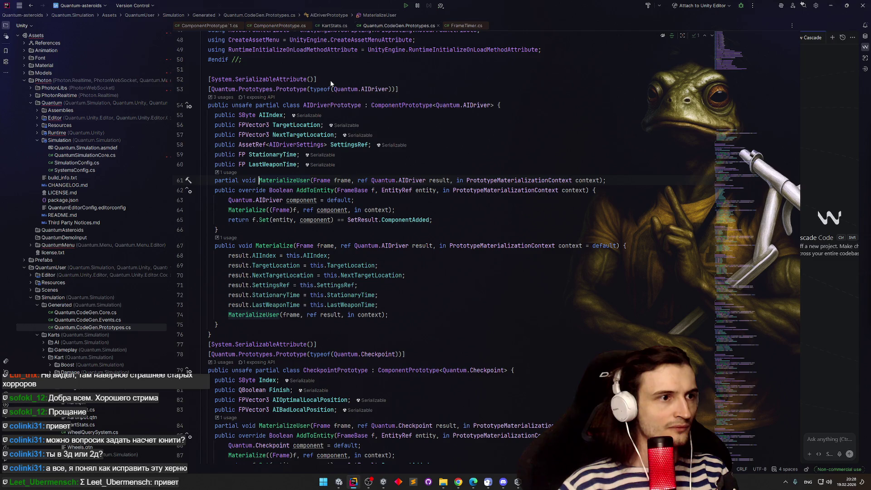
# Refine the search to 'MaterializeUser' and view its AIDriverPrototype call in Quantum.CodeGen.Prototypes.cs
pyautogui.hotkey('ctrl', 'shift', 'f')
pyautogui.press('End')
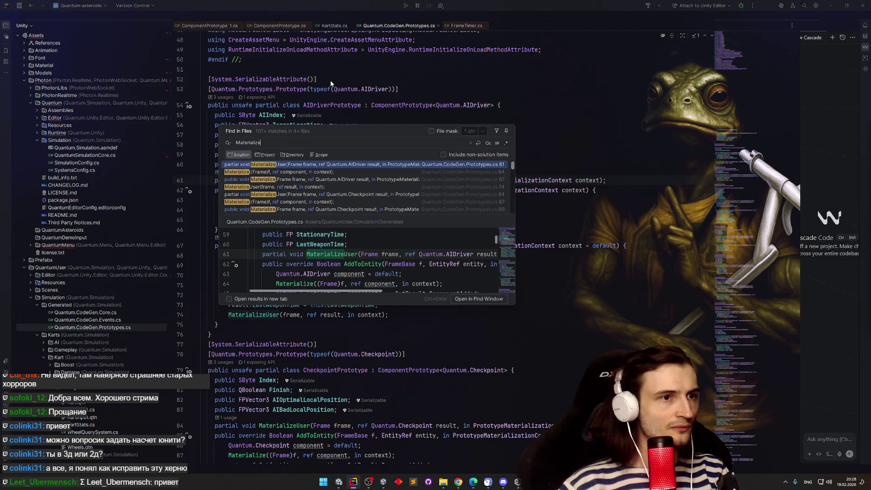
pyautogui.write('User')
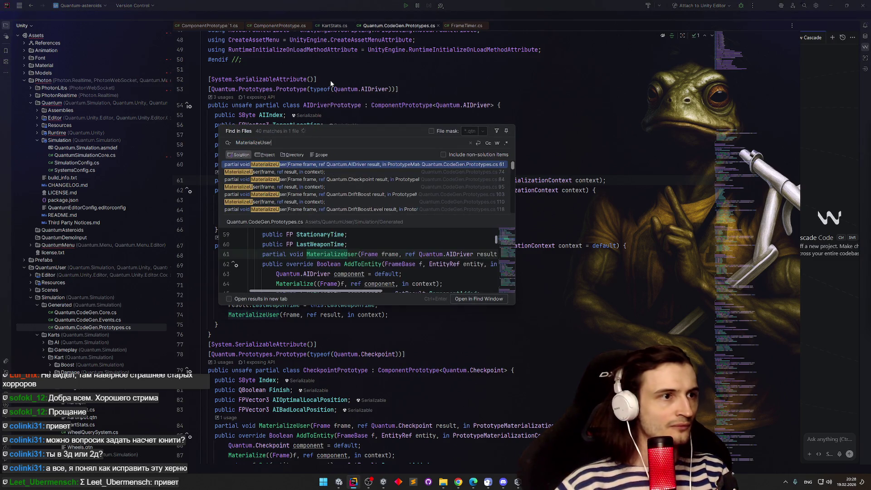
pyautogui.moveTo(512, 167); pyautogui.dragTo(509, 217)
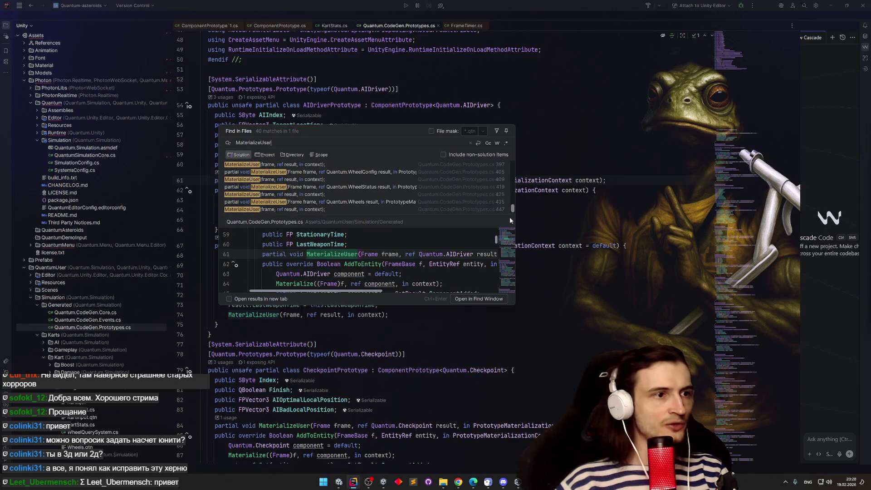
pyautogui.click(612, 264)
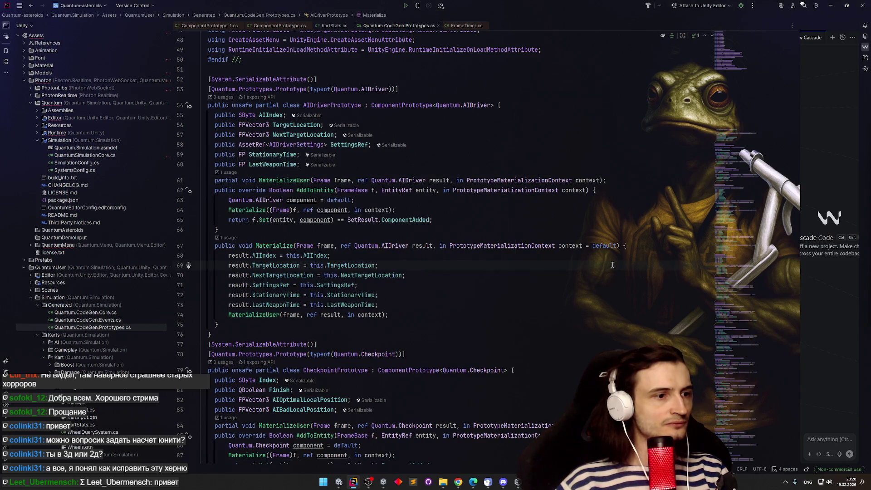
pyautogui.click(830, 5)
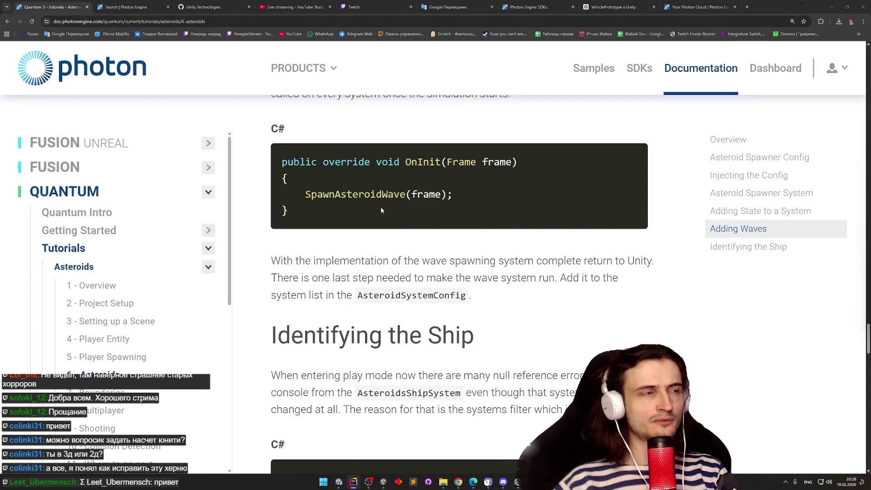
# Go back from Adding Waves to the 5 - Player Spawning page and scroll through it
pyautogui.click(7, 22)
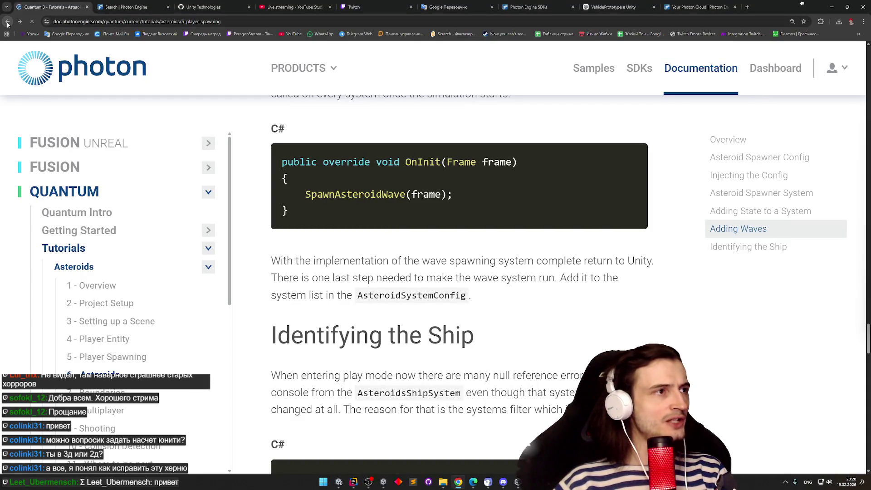
pyautogui.scroll(-10, 341, 117)
pyautogui.scroll(2, 341, 117)
pyautogui.scroll(12, 342, 117)
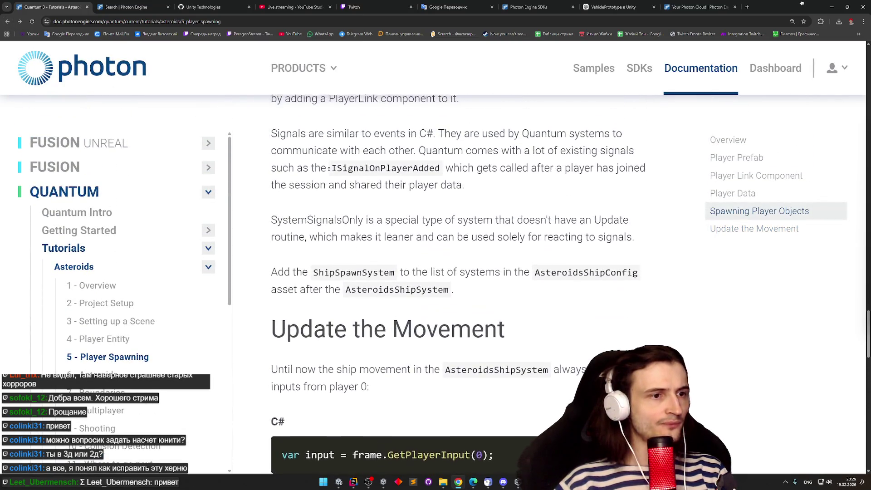
pyautogui.scroll(-6, 335, 196)
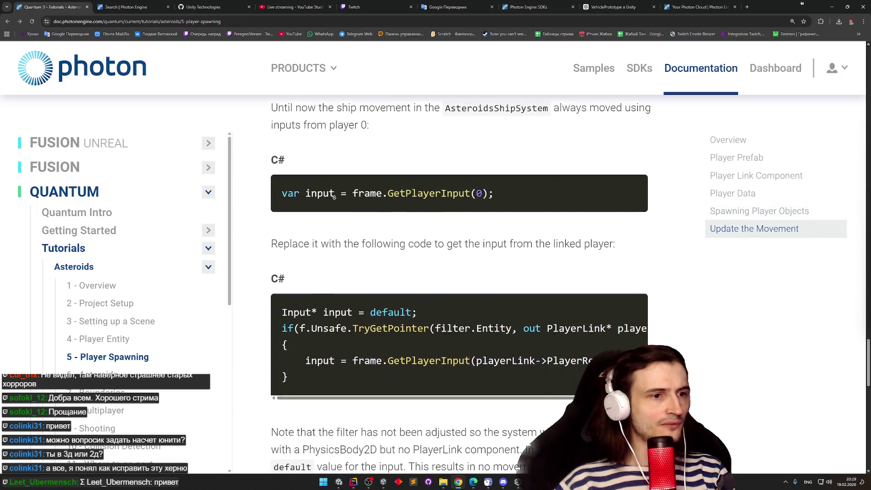
pyautogui.scroll(8, 362, 133)
pyautogui.scroll(12, 362, 133)
pyautogui.scroll(15, 348, 104)
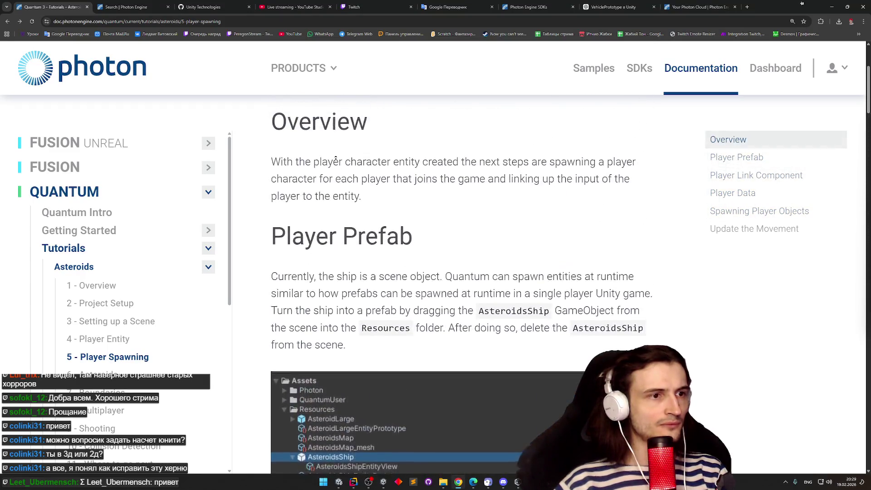
pyautogui.scroll(-20, 331, 204)
pyautogui.scroll(-15, 325, 334)
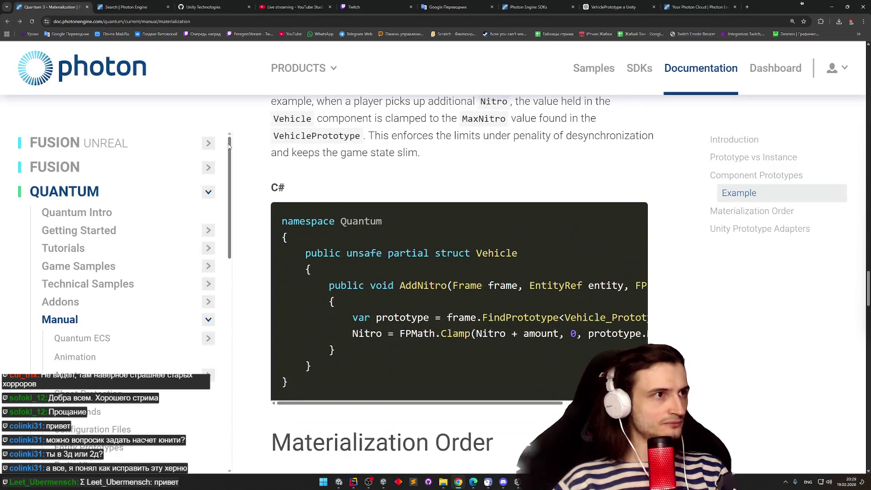
# Scroll the Materialization page through the VehiclePrototype component example into Materialization Order
pyautogui.scroll(7, 429, 168)
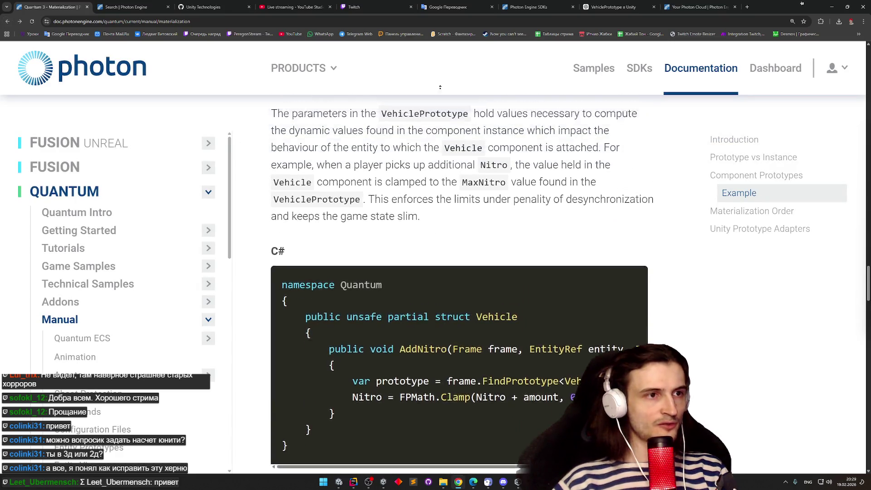
pyautogui.scroll(6, 444, 125)
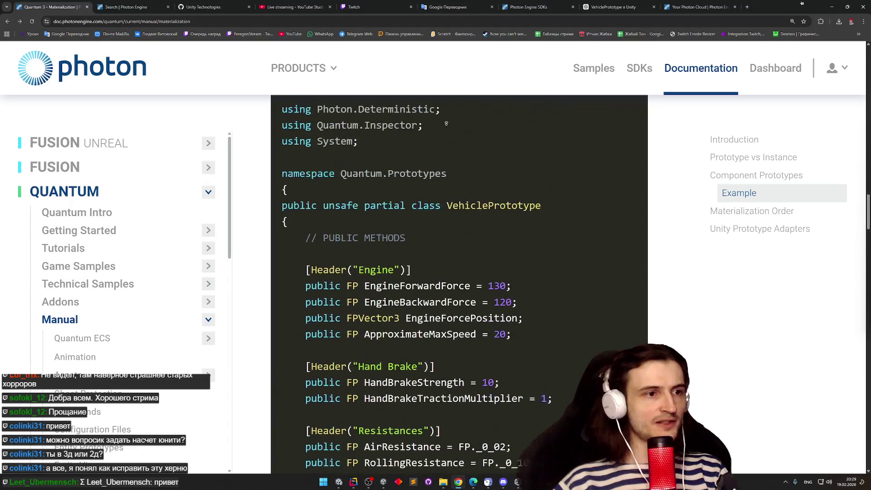
pyautogui.scroll(1, 447, 119)
pyautogui.scroll(-2, 448, 173)
pyautogui.scroll(-3, 448, 190)
pyautogui.scroll(1, 447, 159)
pyautogui.scroll(7, 444, 119)
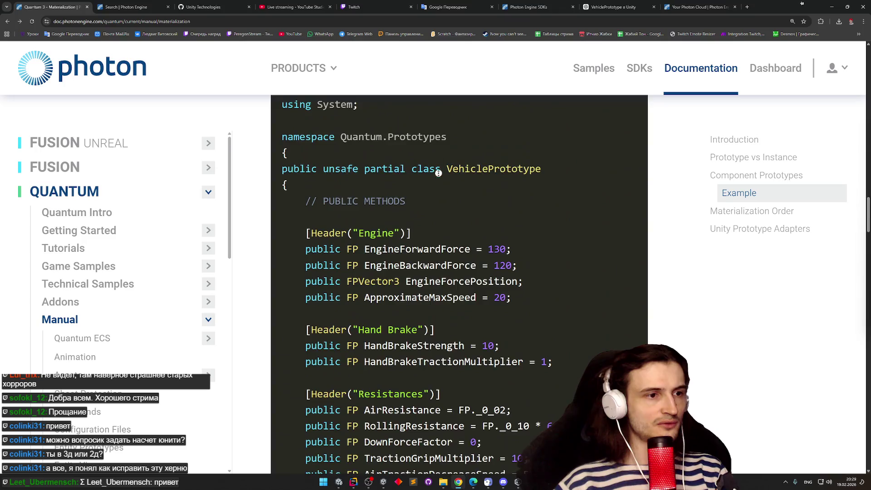
pyautogui.scroll(-15, 437, 169)
pyautogui.scroll(-14, 450, 194)
pyautogui.scroll(-12, 445, 161)
pyautogui.scroll(5, 463, 65)
pyautogui.scroll(6, 444, 188)
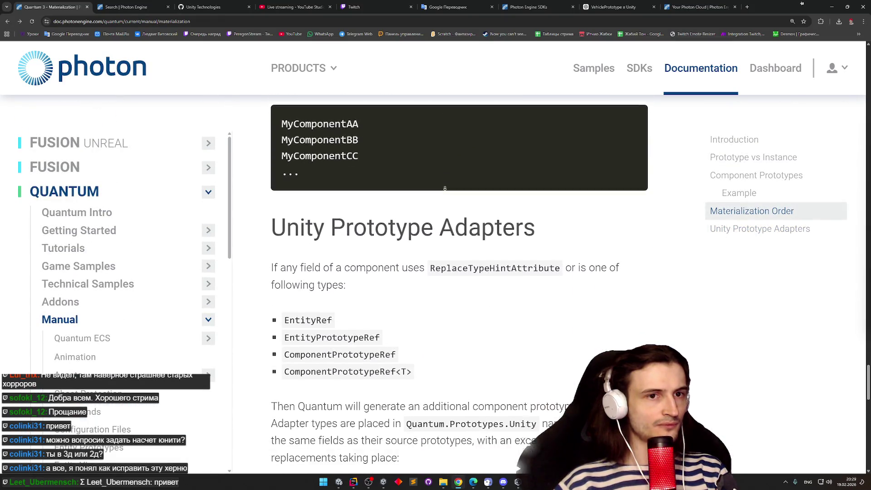
pyautogui.scroll(-1, 445, 187)
pyautogui.scroll(-8, 559, 220)
pyautogui.scroll(15, 506, 170)
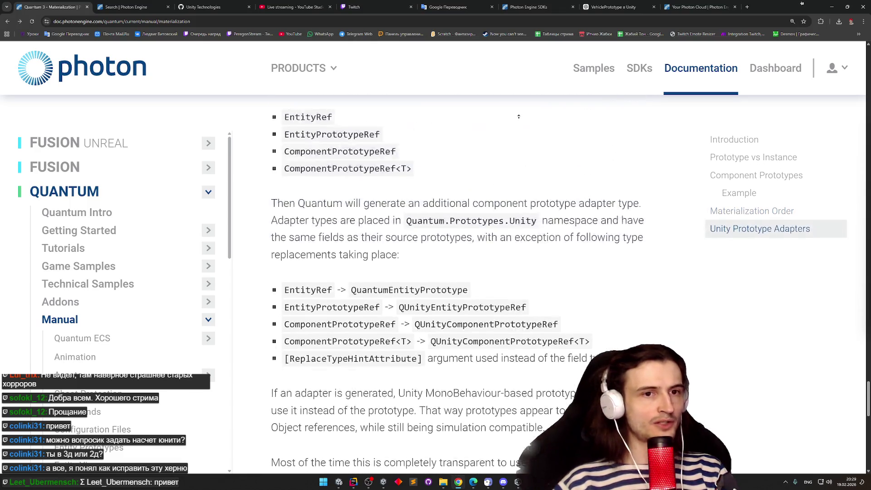
pyautogui.scroll(15, 506, 170)
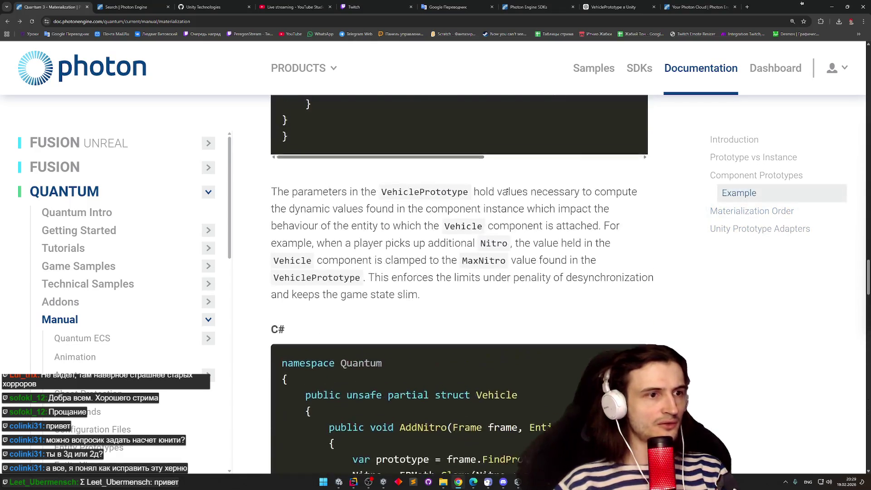
pyautogui.scroll(13, 522, 168)
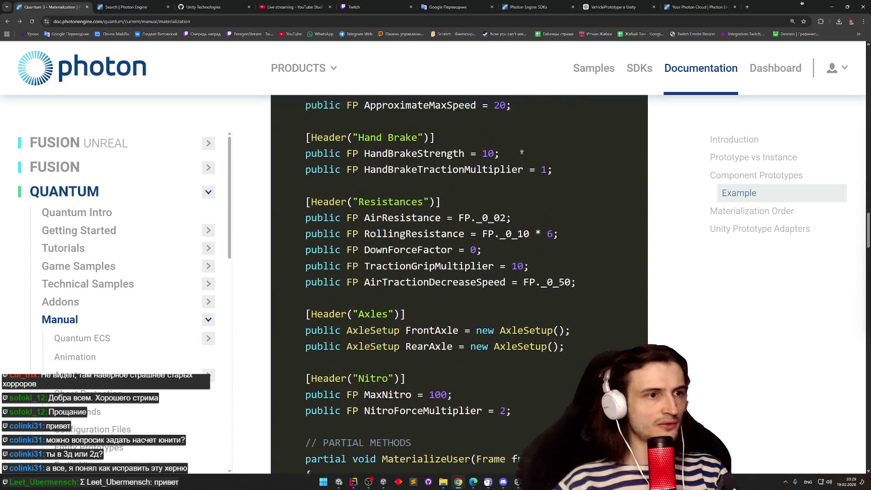
pyautogui.scroll(13, 511, 210)
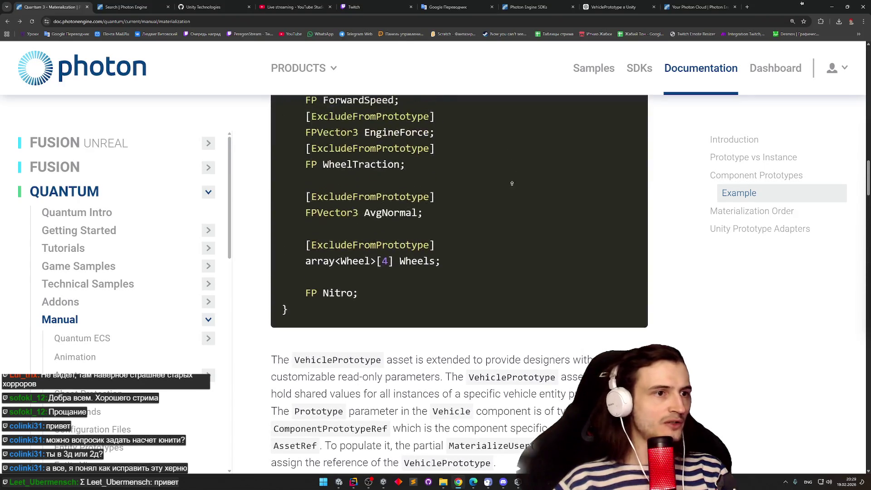
pyautogui.scroll(-3, 512, 206)
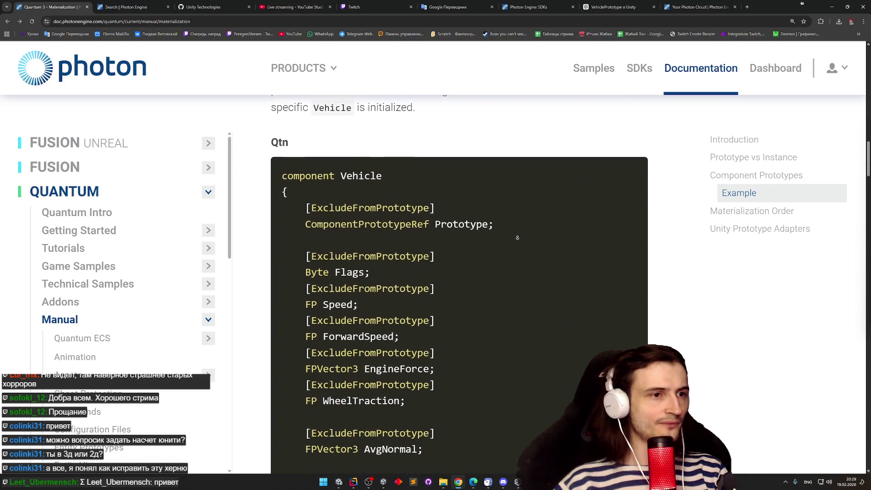
pyautogui.scroll(-2, 517, 237)
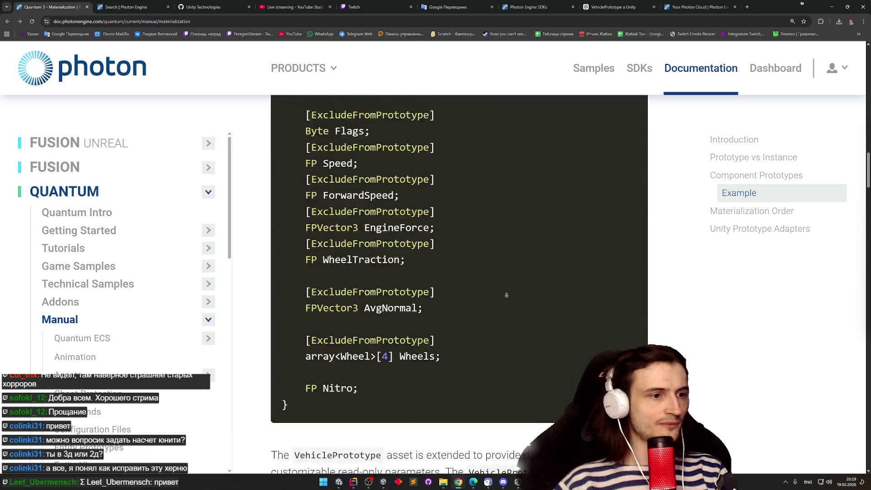
pyautogui.scroll(-6, 507, 294)
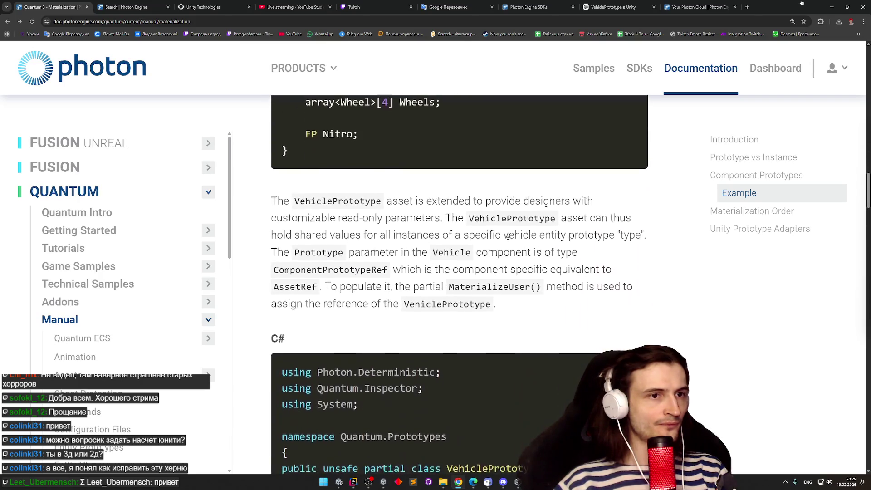
pyautogui.scroll(-2, 507, 237)
pyautogui.scroll(-3, 515, 237)
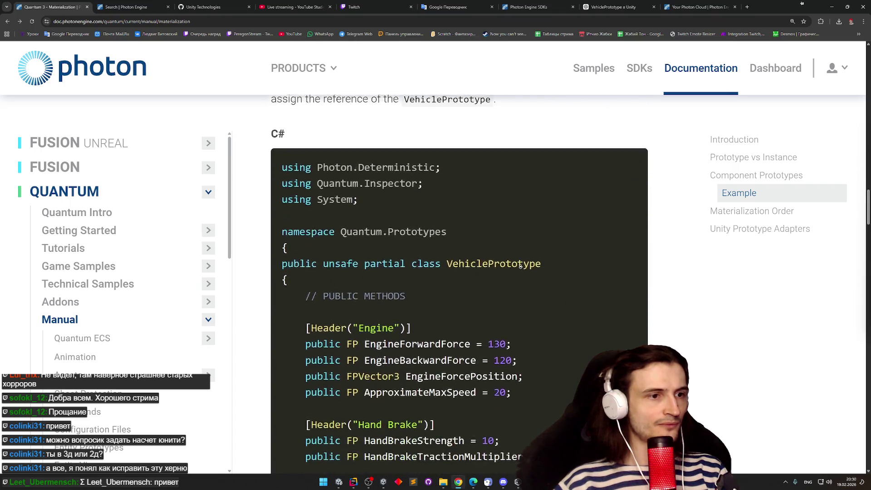
pyautogui.scroll(-2, 521, 267)
pyautogui.scroll(-7, 521, 254)
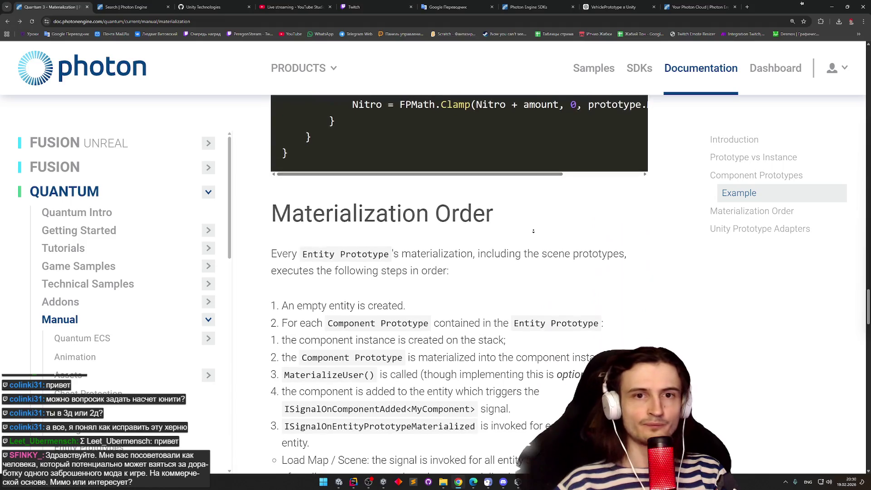
# Stop autoscroll and read the default component order, Transform2D through MapEntityLink, then user components
pyautogui.middleClick(535, 232)
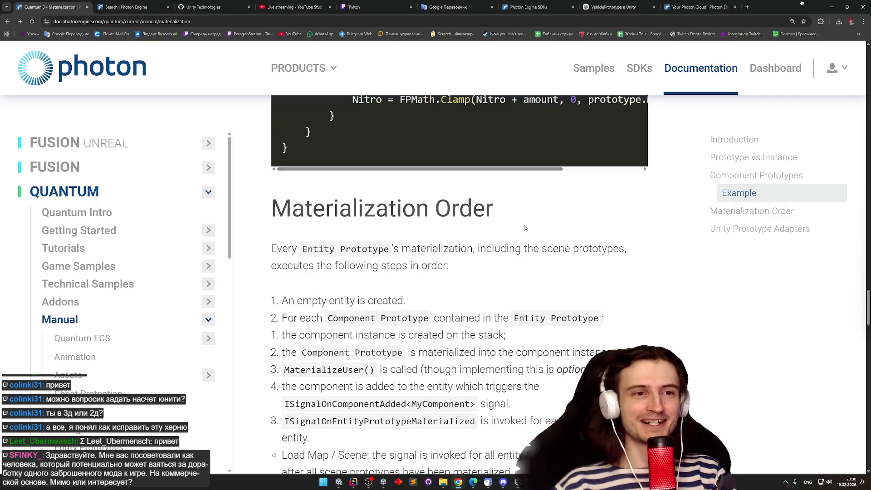
pyautogui.scroll(1, 528, 225)
pyautogui.scroll(4, 587, 226)
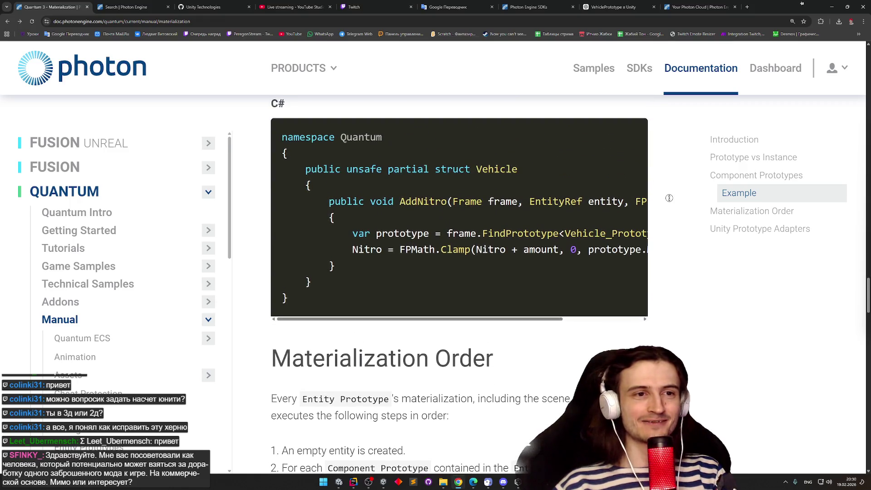
pyautogui.scroll(3, 666, 162)
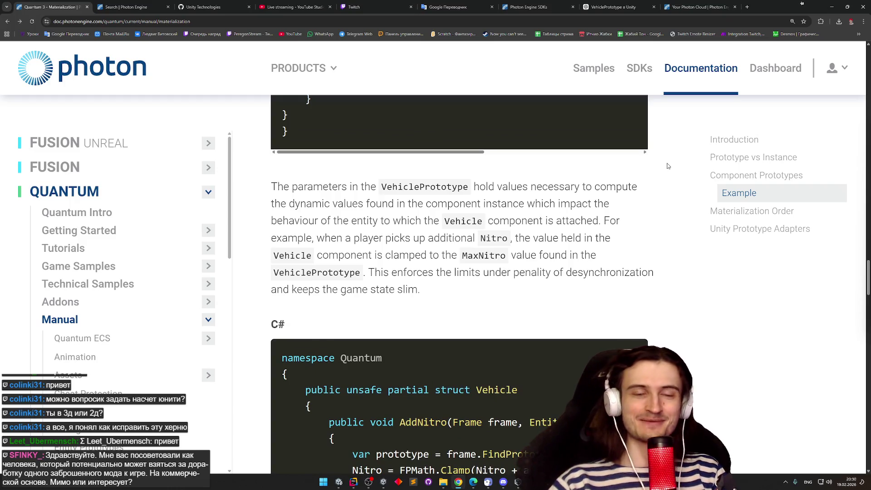
pyautogui.scroll(-15, 668, 184)
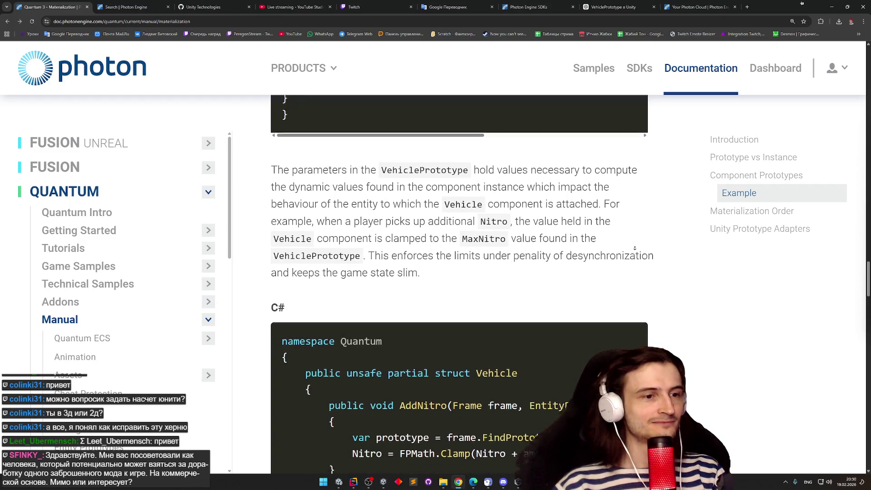
pyautogui.scroll(-5, 631, 254)
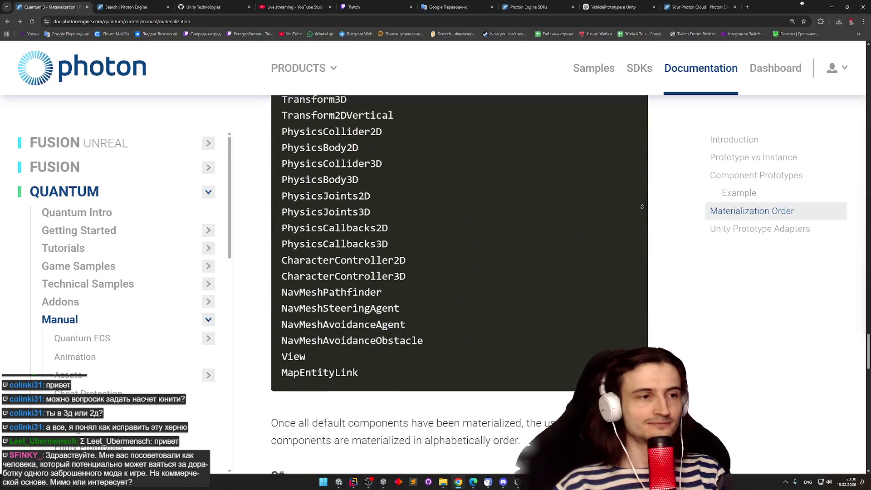
pyautogui.scroll(1, 655, 151)
pyautogui.scroll(4, 655, 151)
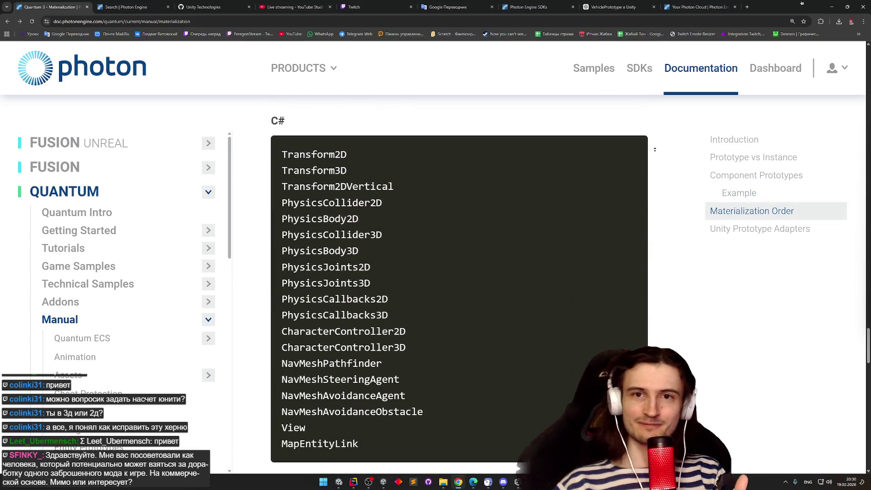
pyautogui.scroll(1, 653, 151)
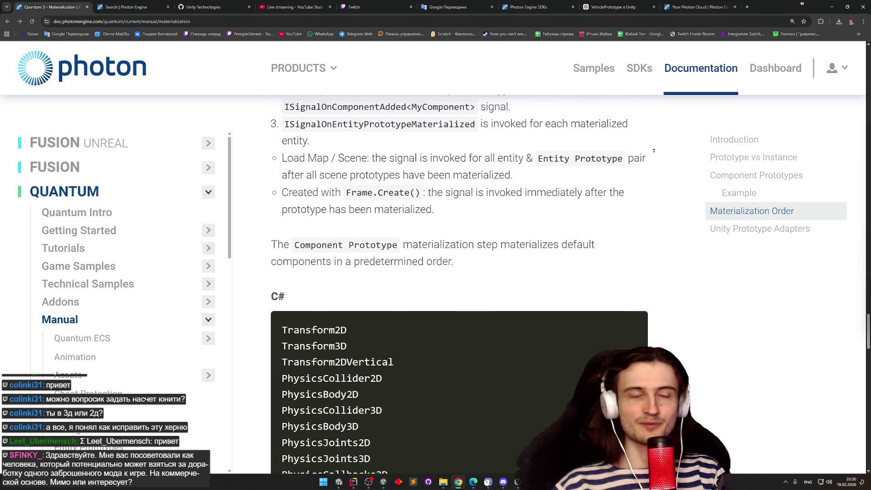
pyautogui.scroll(-2, 648, 209)
pyautogui.scroll(-3, 647, 210)
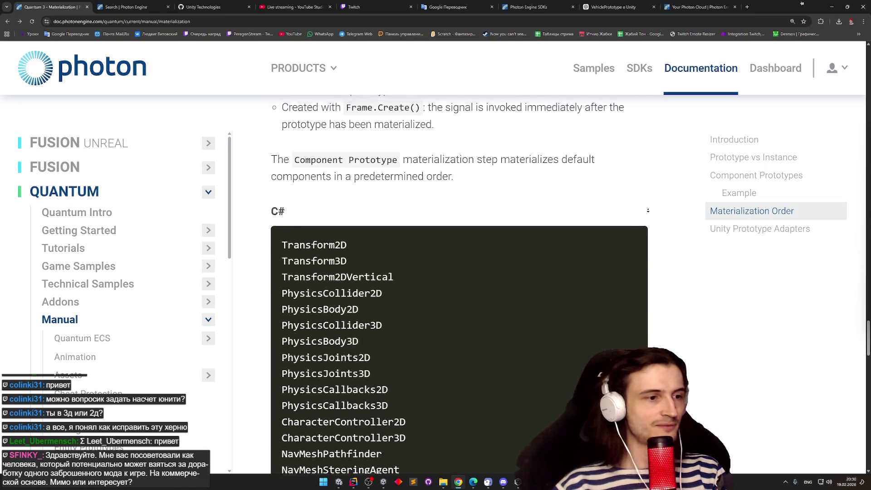
pyautogui.scroll(-4, 647, 215)
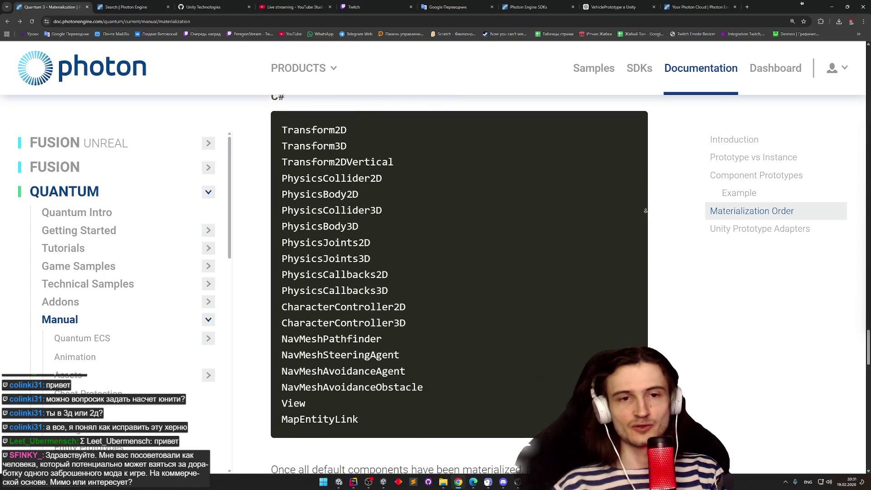
pyautogui.scroll(-3, 634, 230)
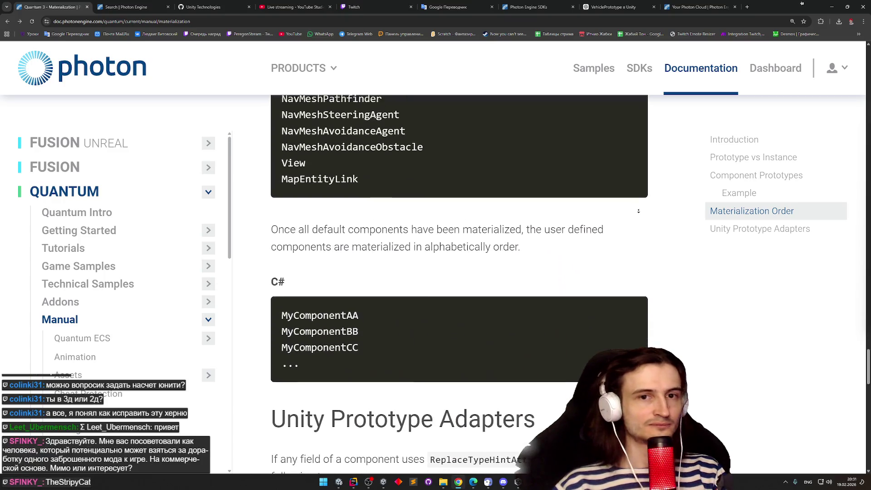
# Scroll back up past Materialization Order to the Example VehiclePrototype C# code
pyautogui.scroll(-1, 646, 195)
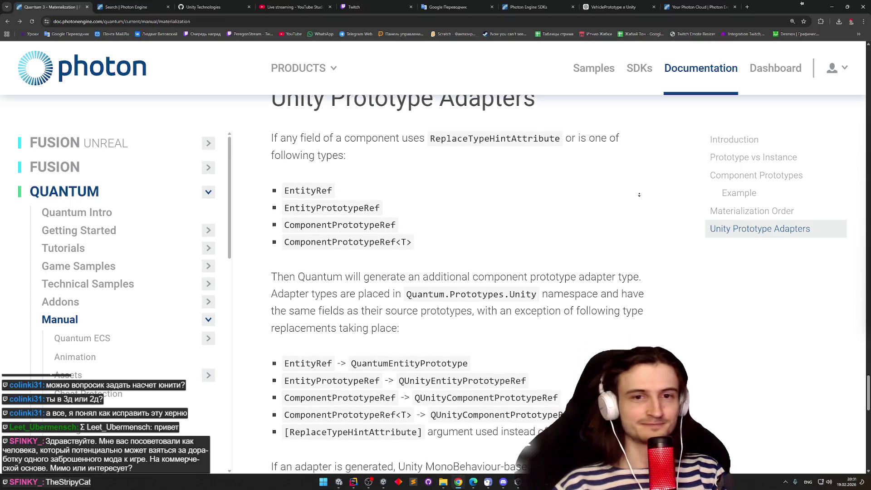
pyautogui.scroll(3, 639, 194)
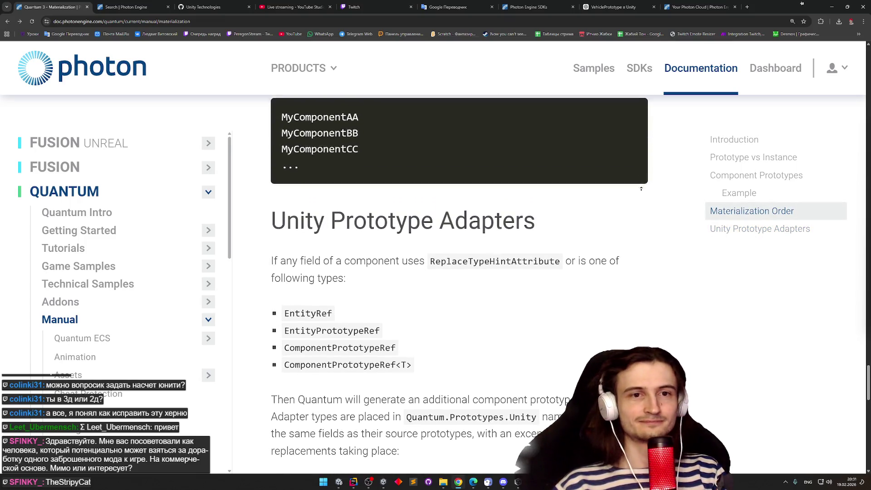
pyautogui.scroll(15, 640, 209)
pyautogui.scroll(13, 643, 168)
pyautogui.scroll(15, 646, 185)
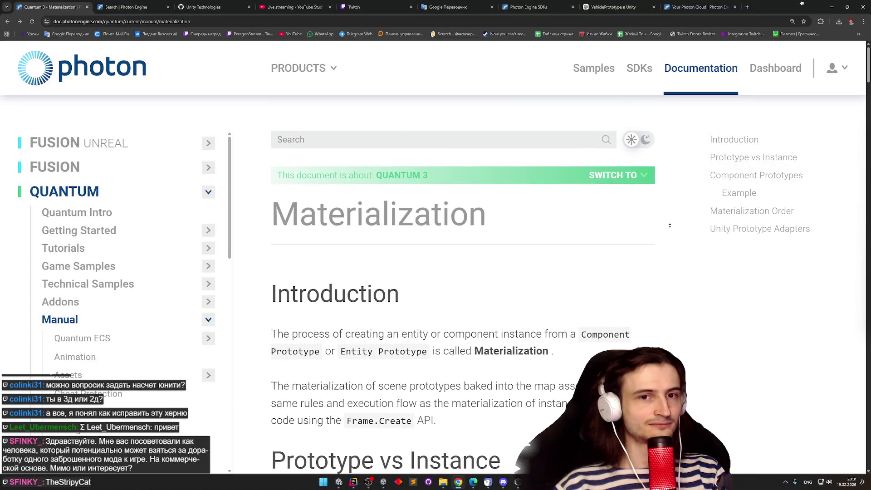
# Read the Materialization introduction and the Example VehiclePrototype section
pyautogui.scroll(-1, 669, 265)
pyautogui.scroll(-2, 669, 282)
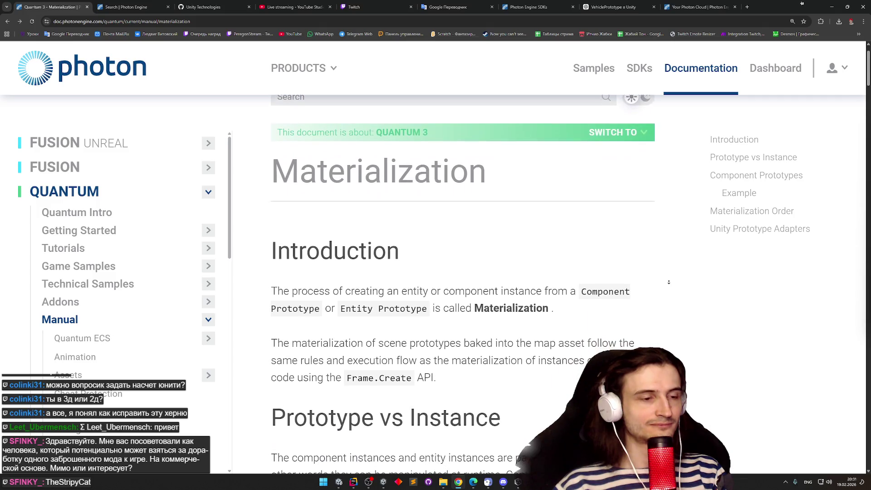
pyautogui.scroll(-1, 668, 282)
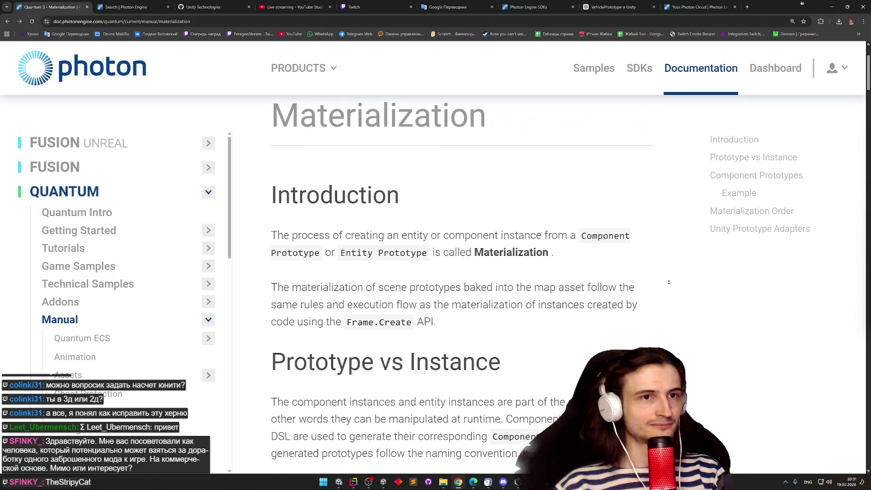
pyautogui.scroll(-2, 668, 282)
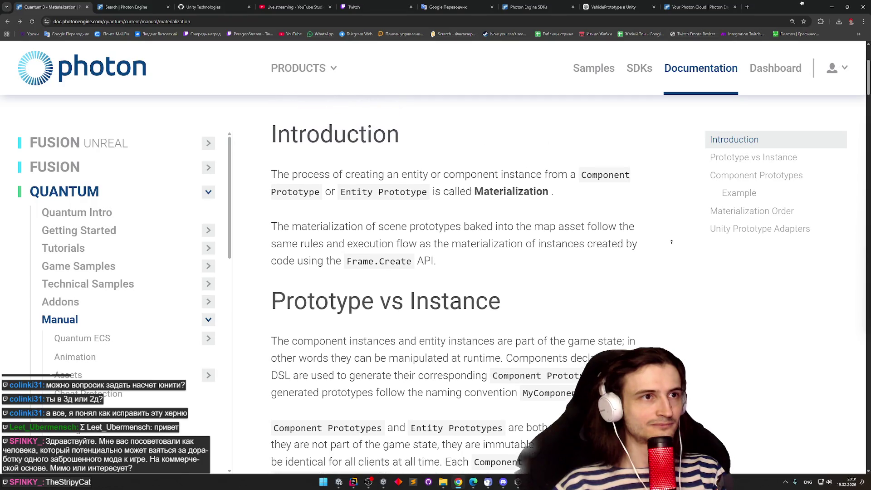
pyautogui.scroll(6, 671, 242)
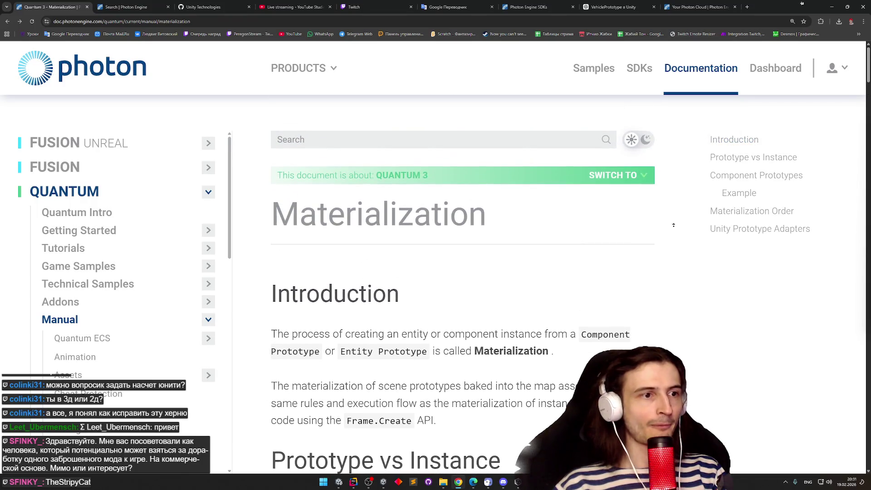
pyautogui.scroll(-9, 659, 277)
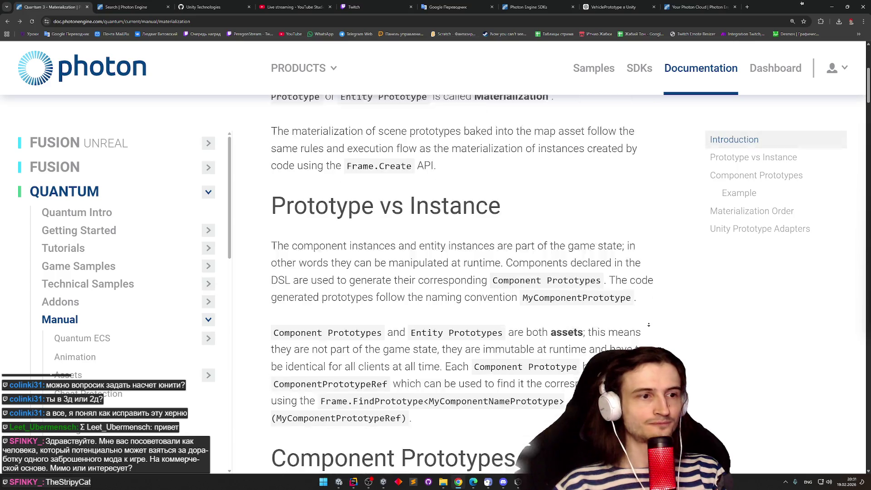
pyautogui.scroll(-20, 662, 274)
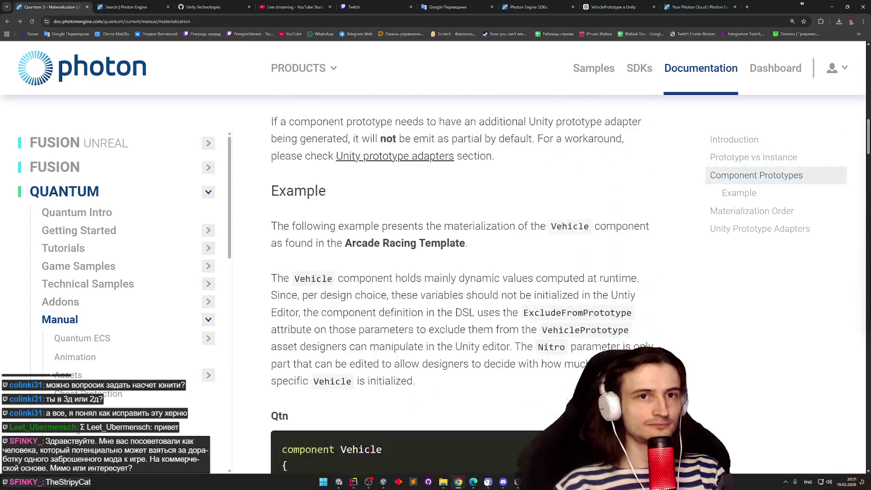
pyautogui.scroll(-20, 656, 320)
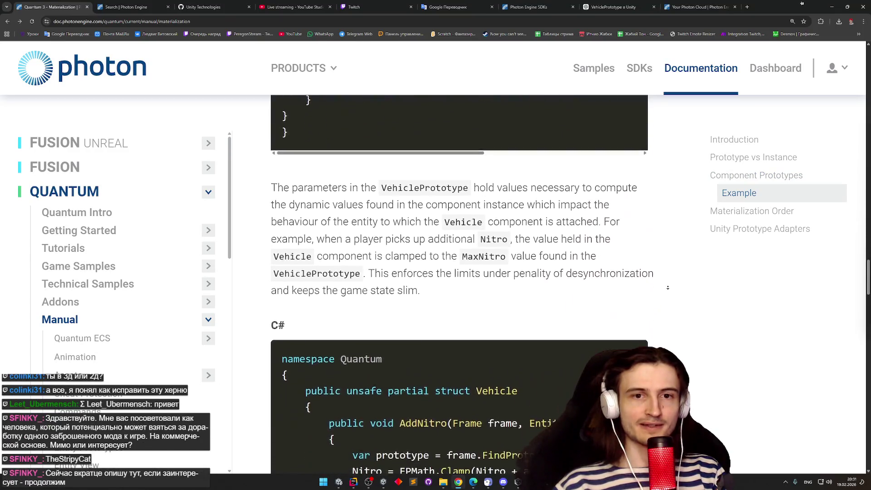
# Continue through Materialization Order to Unity Prototype Adapters, then return to the Unity editor
pyautogui.scroll(-2, 668, 287)
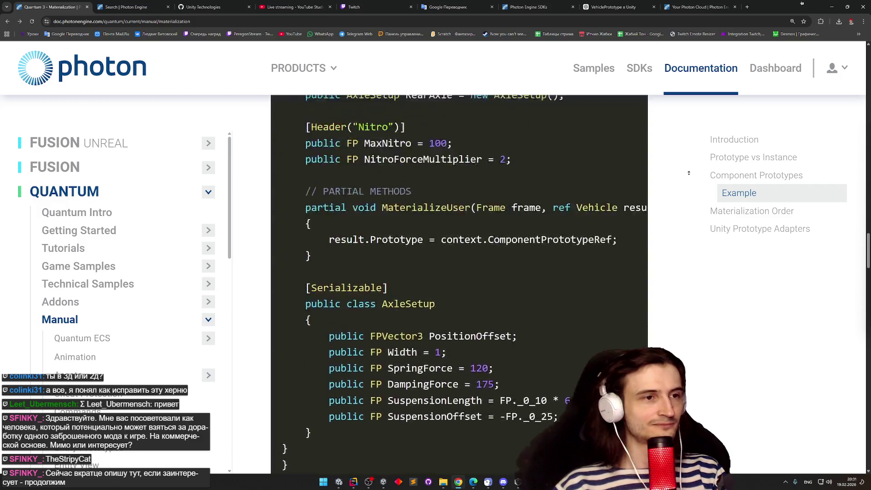
pyautogui.scroll(-20, 675, 213)
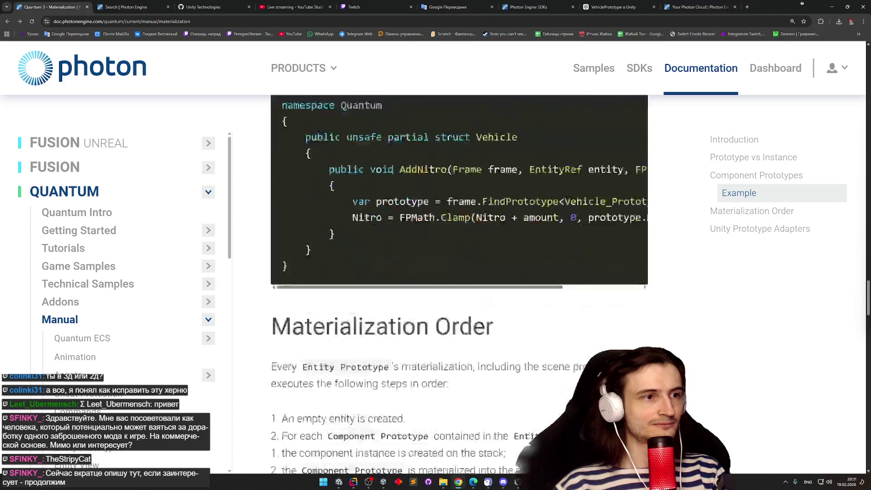
pyautogui.scroll(15, 662, 160)
pyautogui.scroll(15, 663, 160)
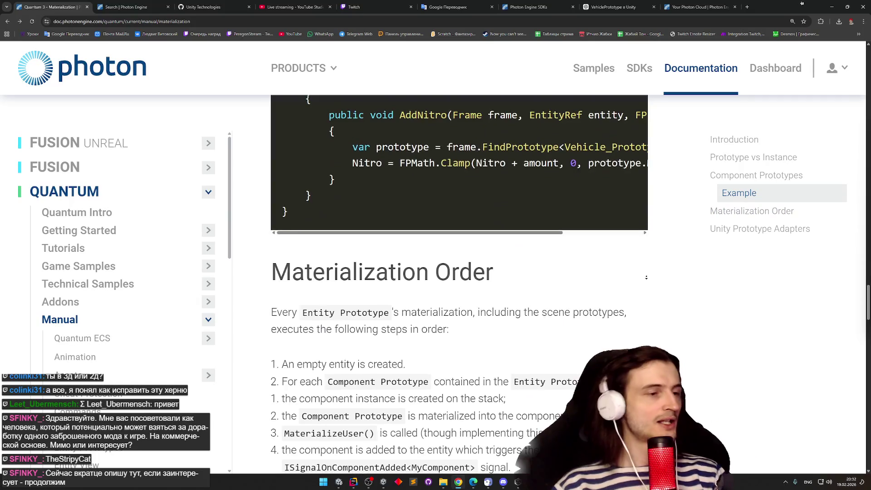
pyautogui.scroll(-2, 644, 276)
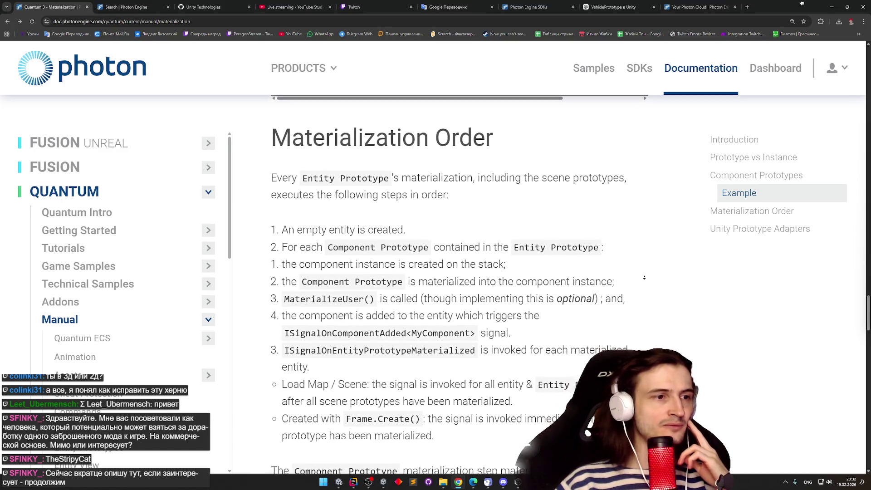
pyautogui.scroll(-1, 645, 277)
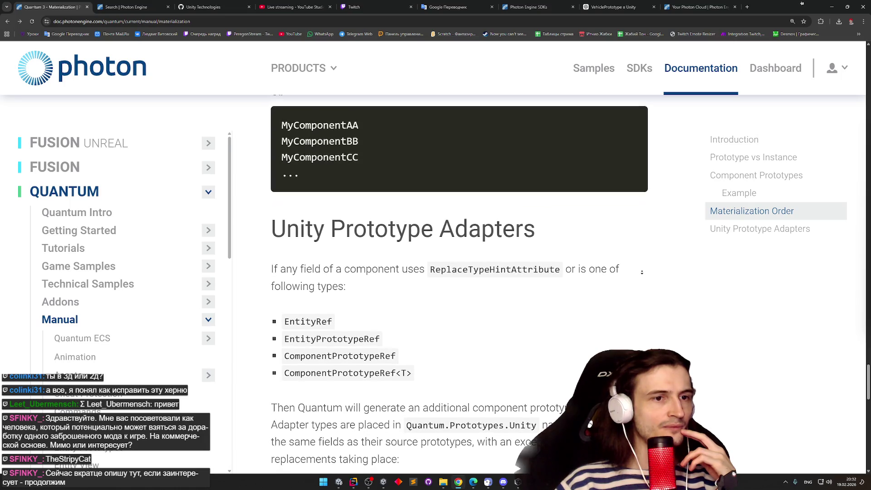
pyautogui.middleClick(640, 284)
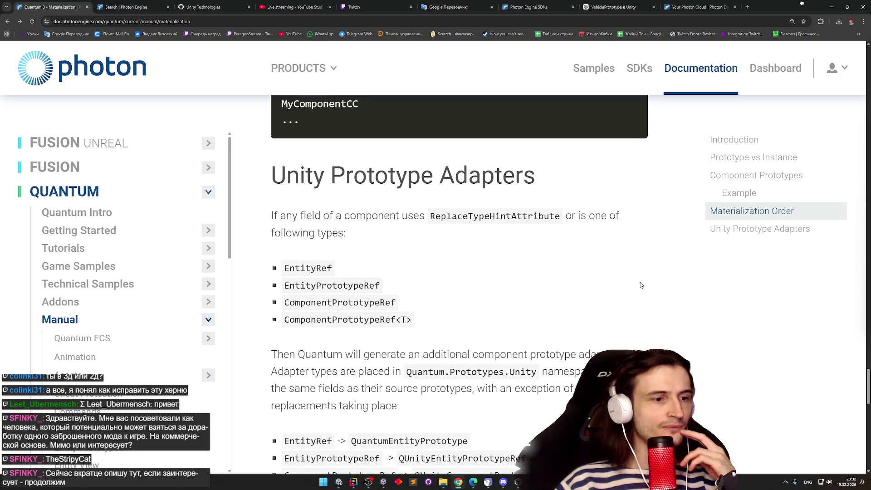
pyautogui.hotkey('alt', 'Tab')
# Filter the Project window for 'kart' assets
pyautogui.click(544, 298)
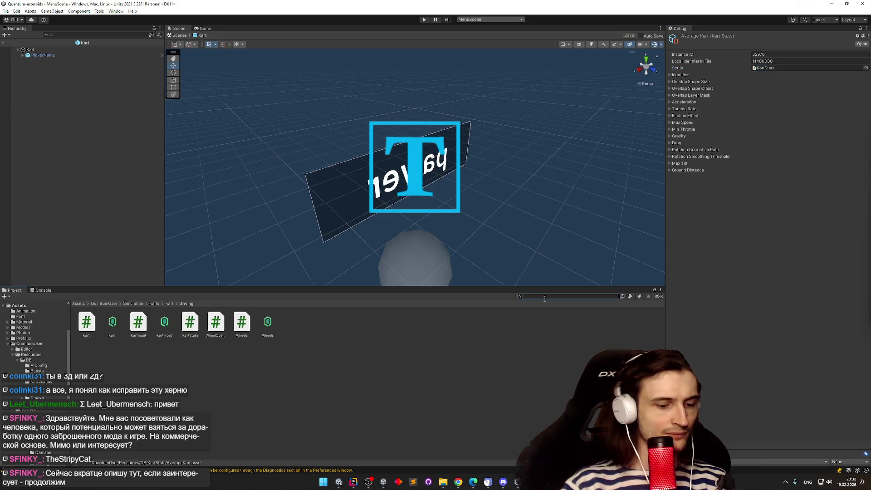
pyautogui.write('kart')
pyautogui.rightClick(386, 414)
pyautogui.click(476, 234)
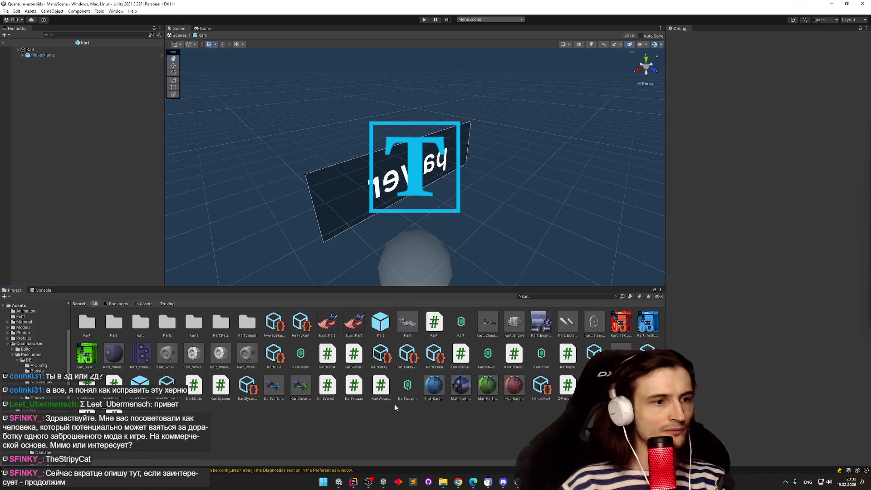
# Browse the Quantum asset type list from the Create menu, expanding and collapsing Map
pyautogui.rightClick(395, 407)
pyautogui.moveTo(479, 225)
pyautogui.moveTo(562, 152)
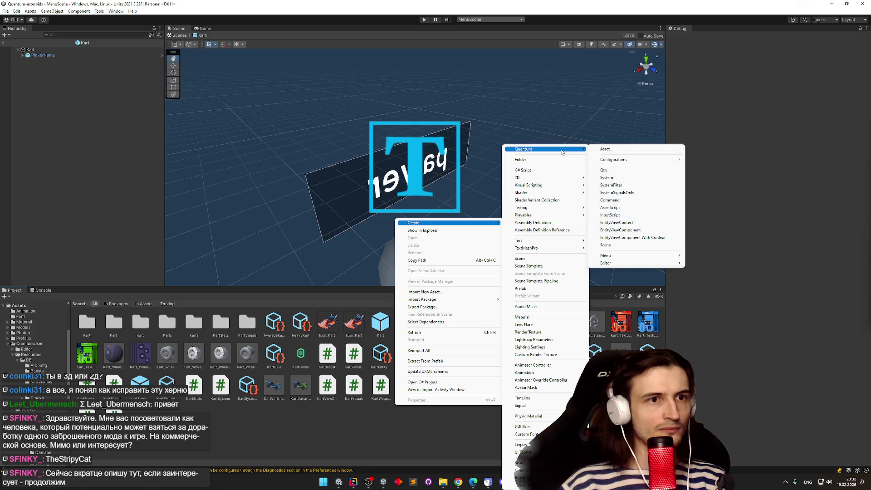
pyautogui.click(606, 151)
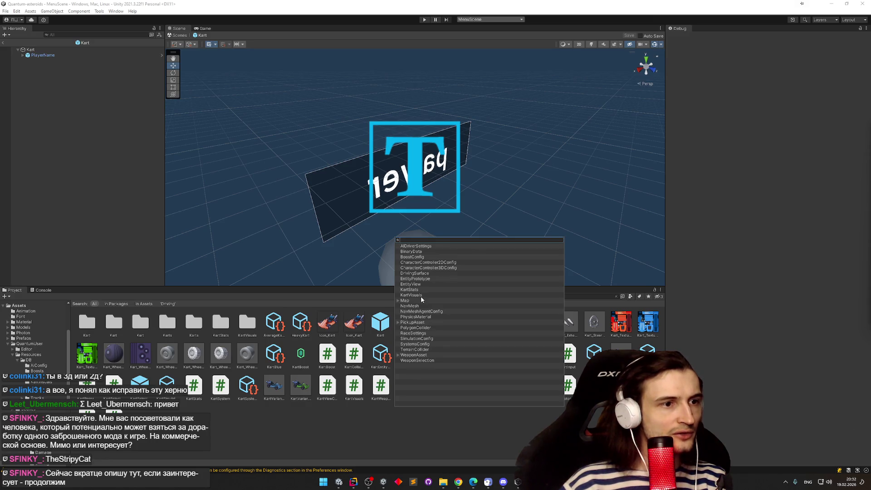
pyautogui.click(399, 302)
pyautogui.click(398, 304)
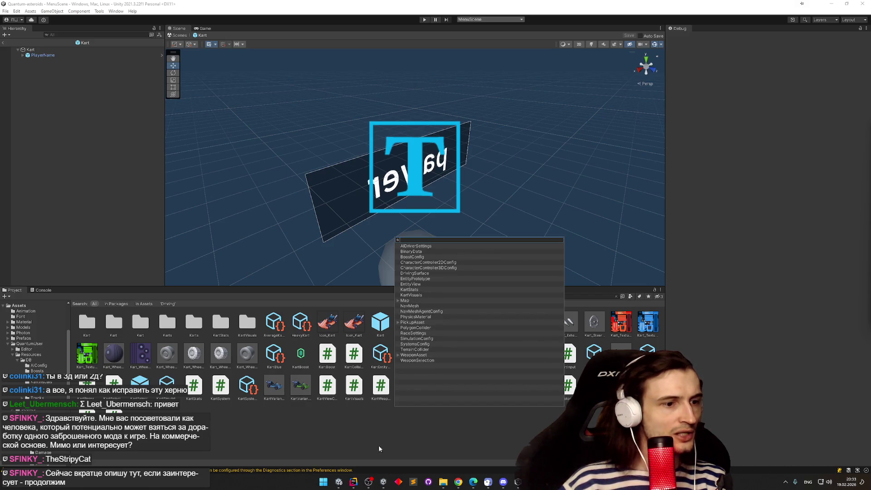
# Look over the KartStats class source in Rider, then return to Unity
pyautogui.hotkey('alt', 'Tab')
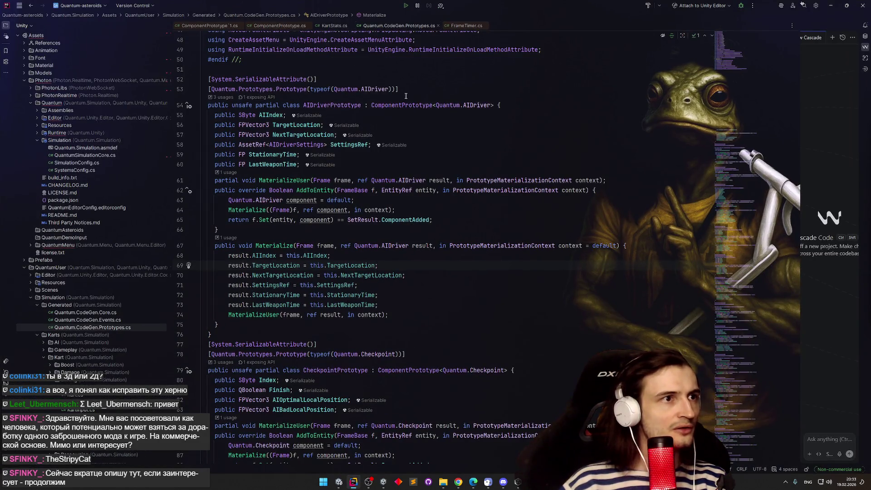
pyautogui.click(338, 26)
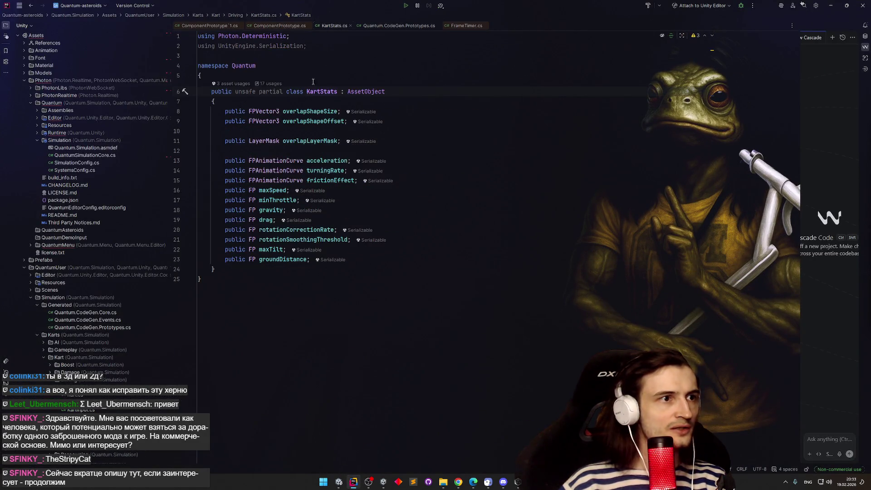
pyautogui.click(426, 127)
pyautogui.click(831, 5)
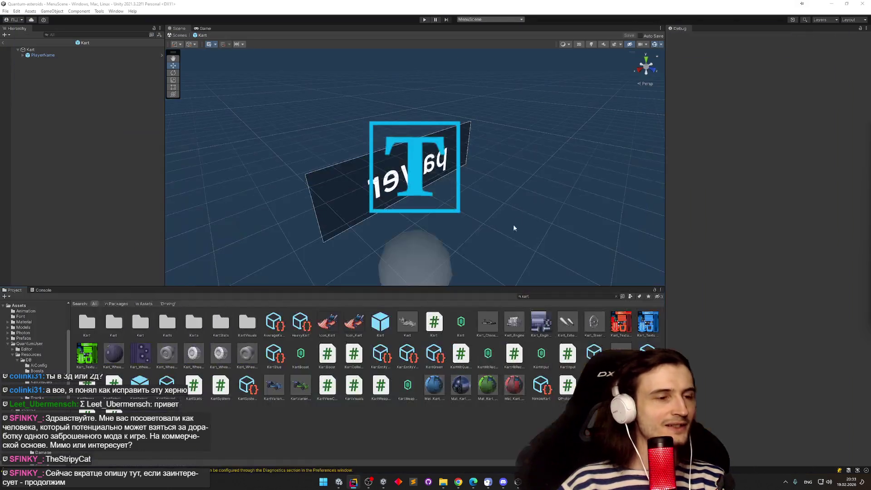
# Reopen the Quantum asset type list and expand, then collapse, the WeaponAsset subtypes
pyautogui.click(538, 297)
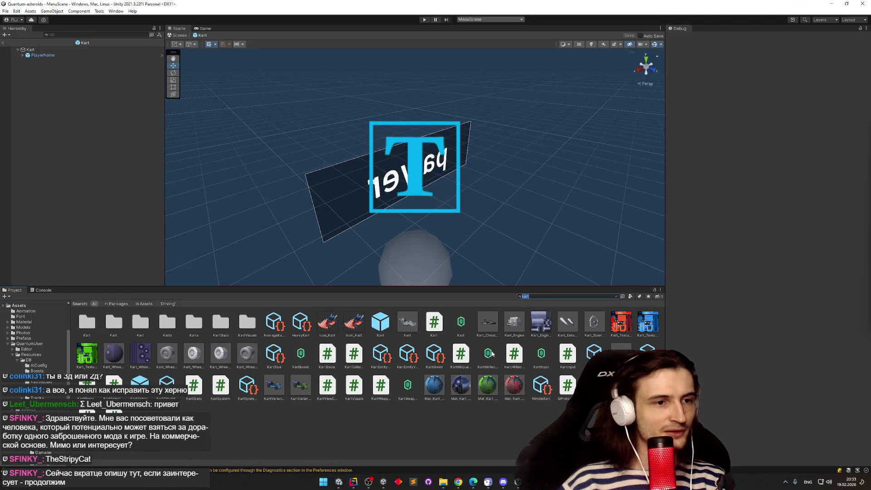
pyautogui.rightClick(461, 413)
pyautogui.moveTo(513, 226)
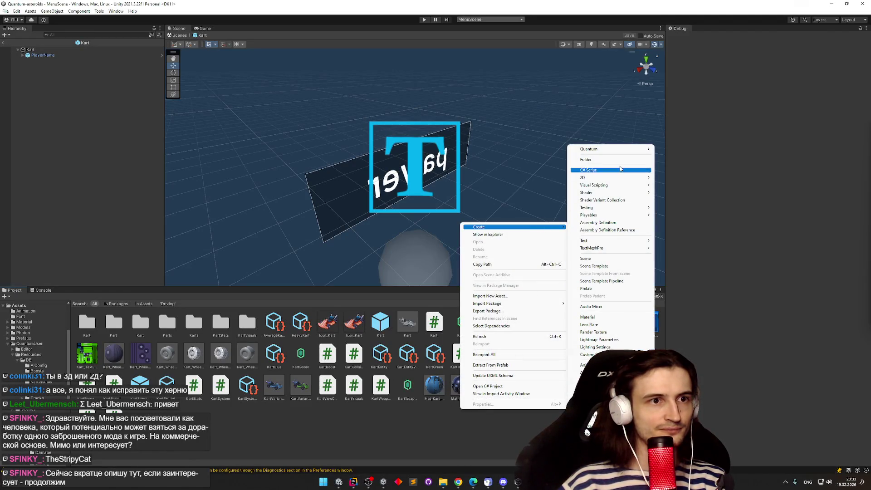
pyautogui.moveTo(635, 150)
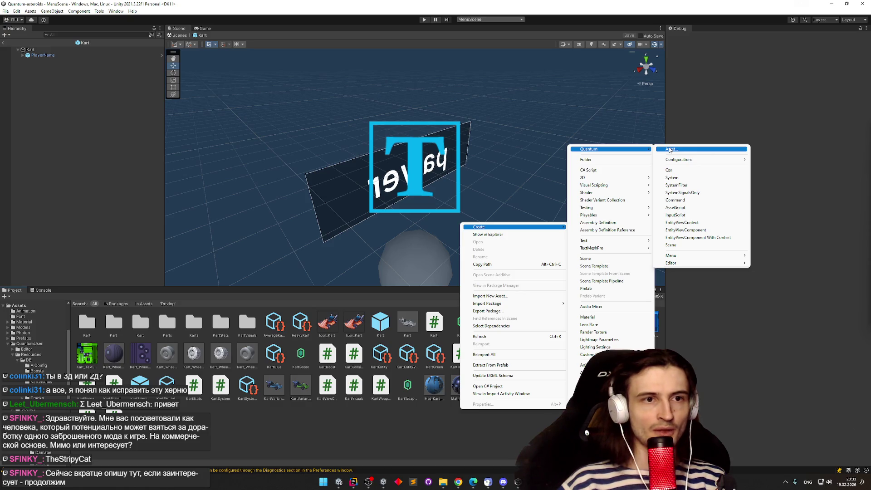
pyautogui.moveTo(676, 161)
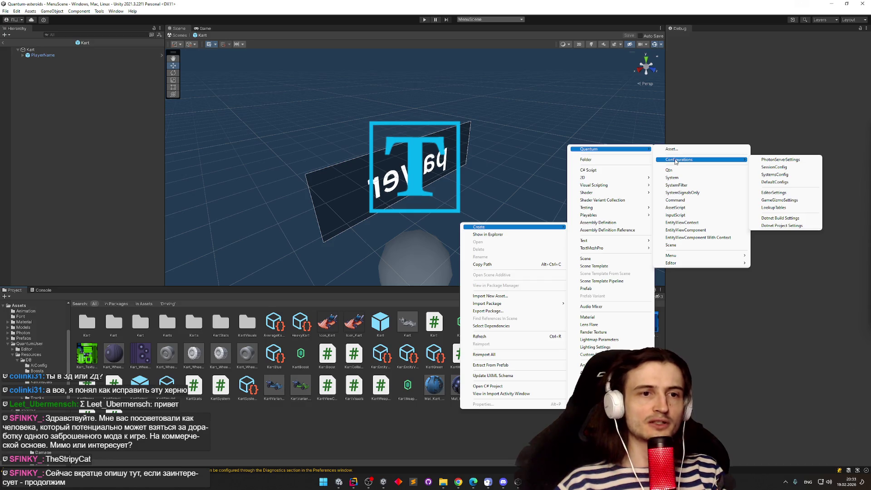
pyautogui.click(672, 149)
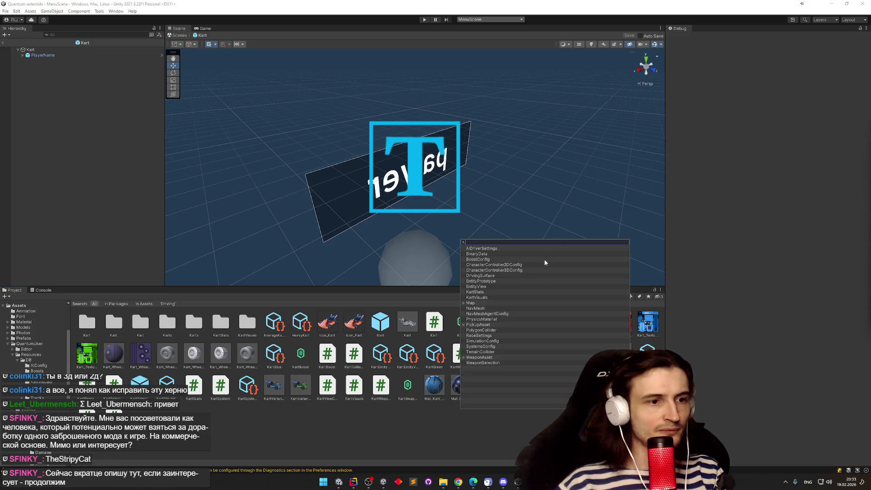
pyautogui.click(464, 358)
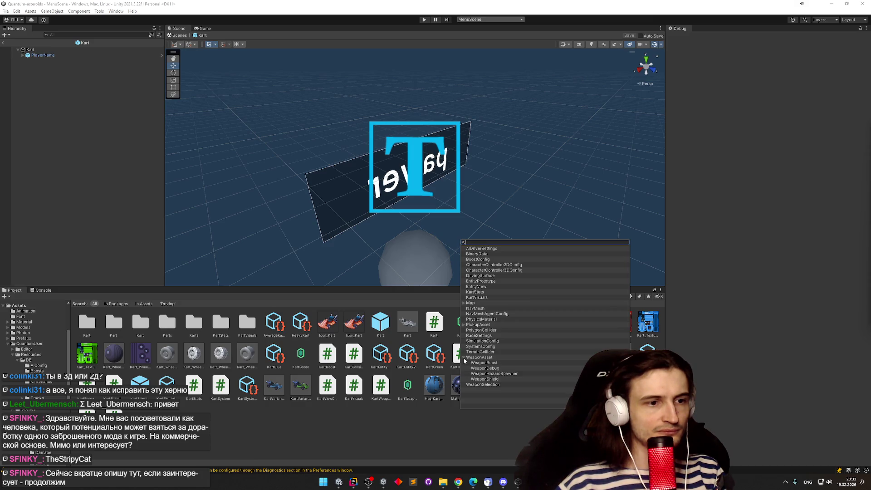
pyautogui.click(463, 358)
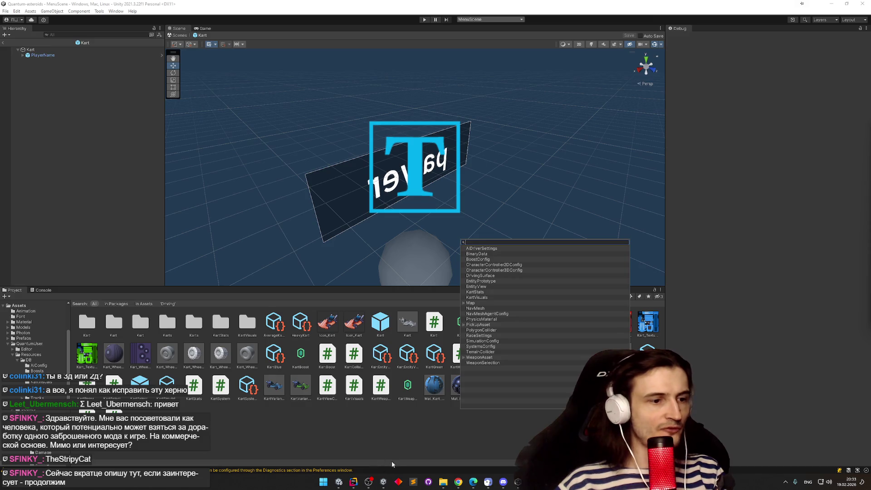
pyautogui.click(459, 481)
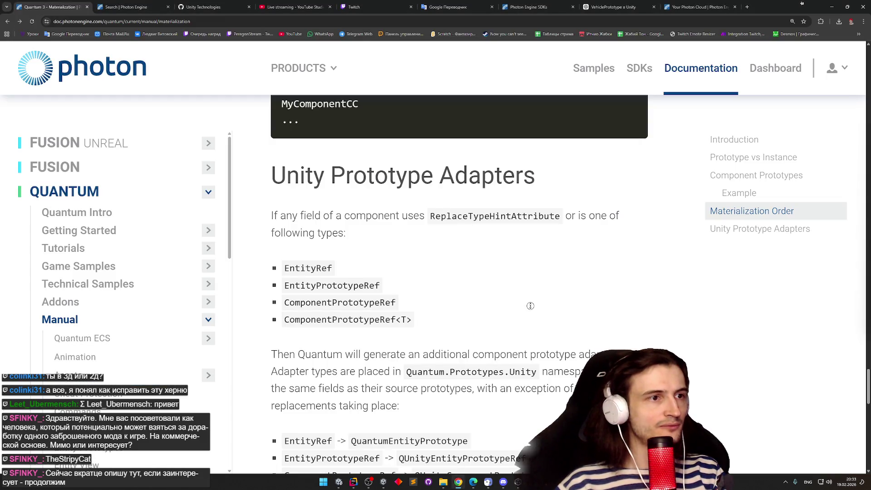
# Read through the Unity Prototype Adapters section of the Materialization page
pyautogui.scroll(-1, 530, 305)
pyautogui.scroll(-15, 230, 198)
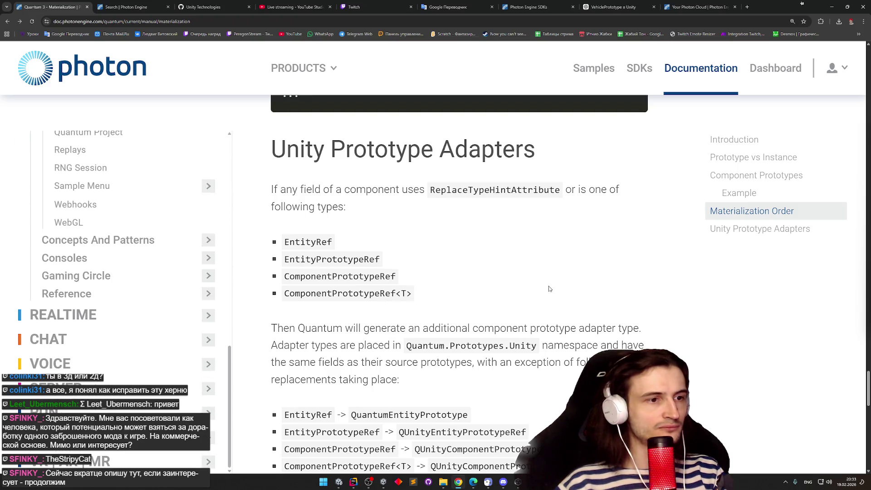
pyautogui.scroll(-1, 548, 289)
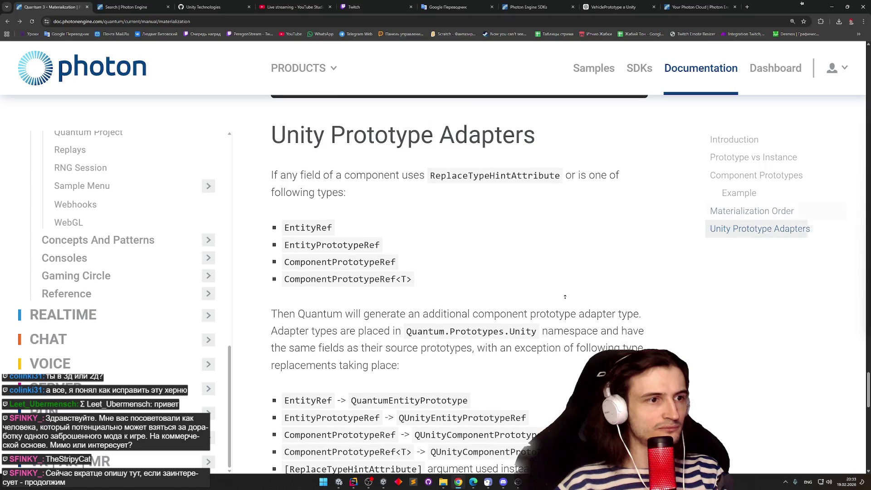
pyautogui.scroll(-1, 557, 312)
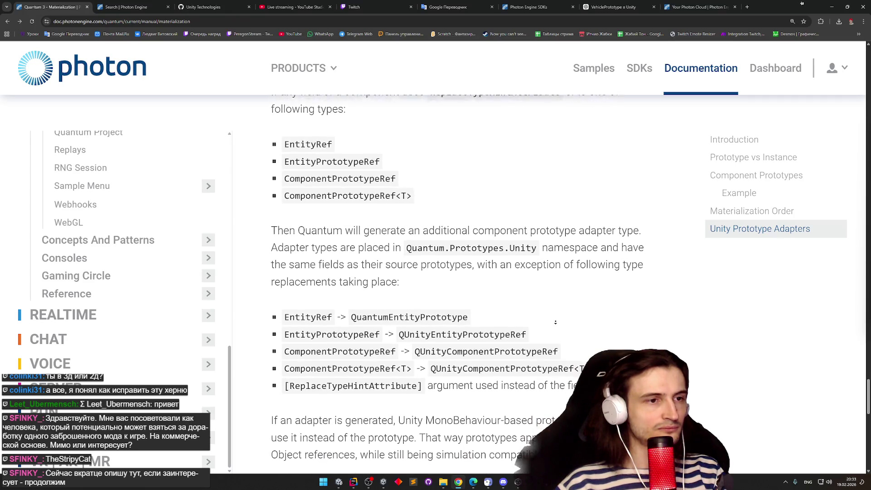
pyautogui.scroll(3, 553, 288)
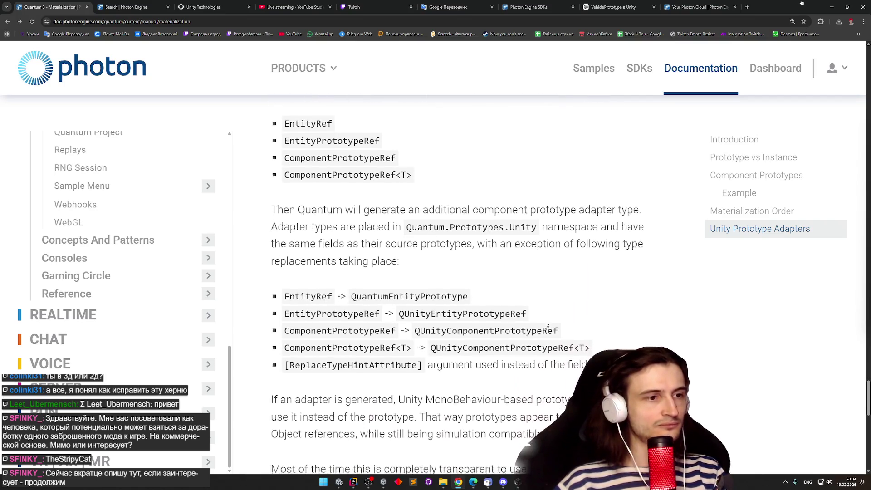
# Expand Getting Started in the docs sidebar and open Release Notes in a new tab
pyautogui.middleClick(266, 376)
pyautogui.moveTo(231, 370); pyautogui.dragTo(231, 159)
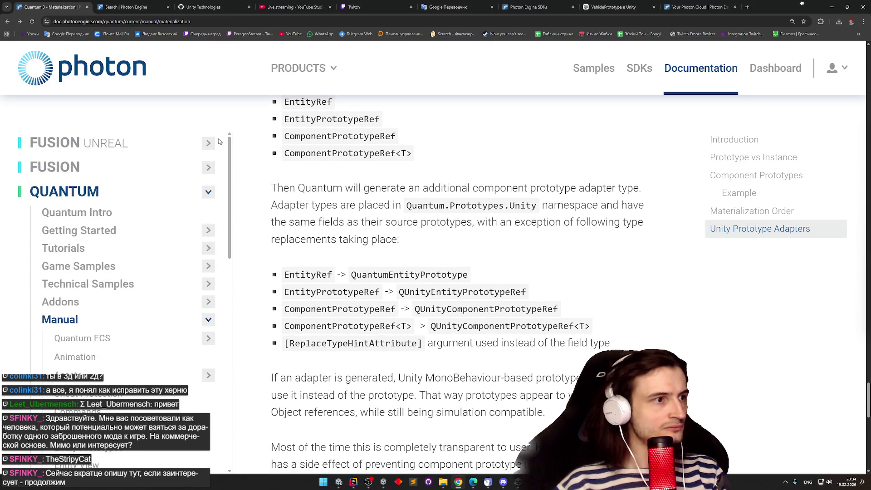
pyautogui.click(131, 226)
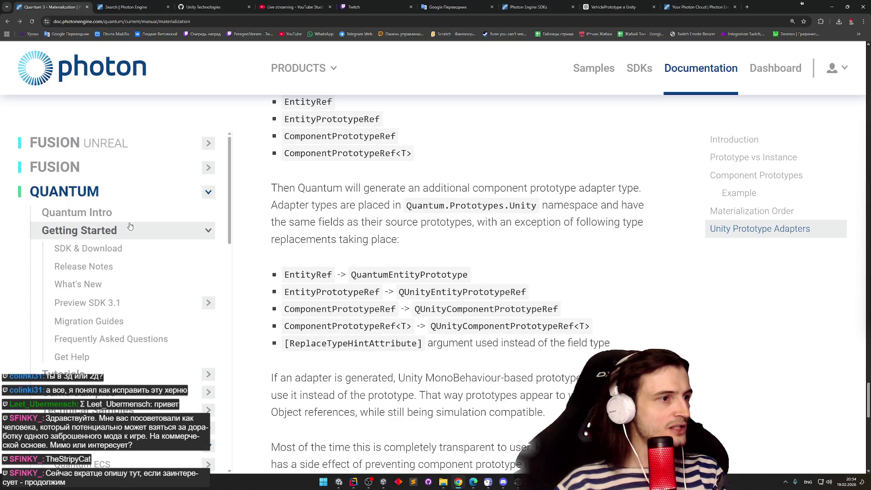
pyautogui.middleClick(97, 270)
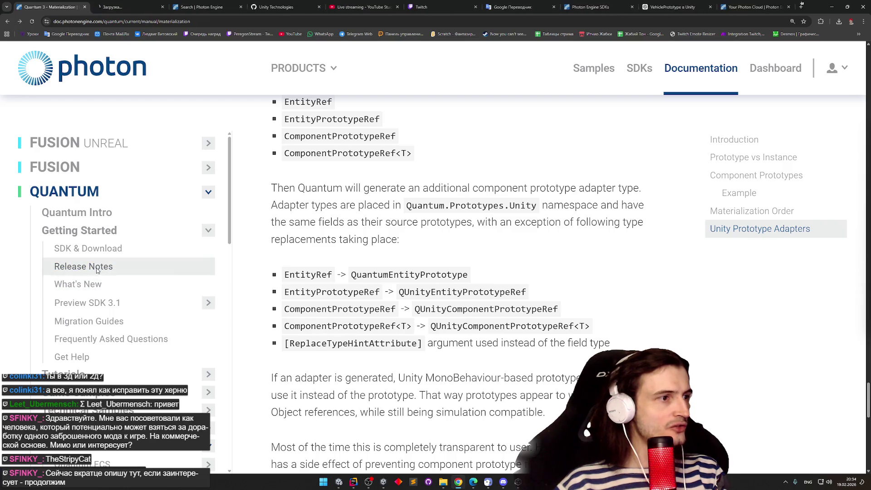
# Skim the Release Notes tab and search it for 'componentP' fixes
pyautogui.hotkey('ctrl', 'Tab')
pyautogui.scroll(-10, 482, 363)
pyautogui.scroll(-20, 482, 363)
pyautogui.scroll(-20, 479, 438)
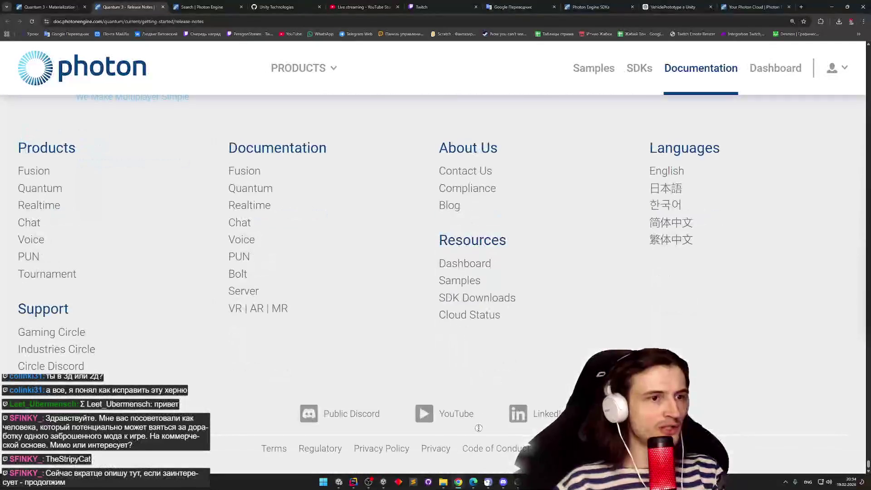
pyautogui.press('Home')
pyautogui.scroll(-5, 515, 407)
pyautogui.scroll(-20, 515, 407)
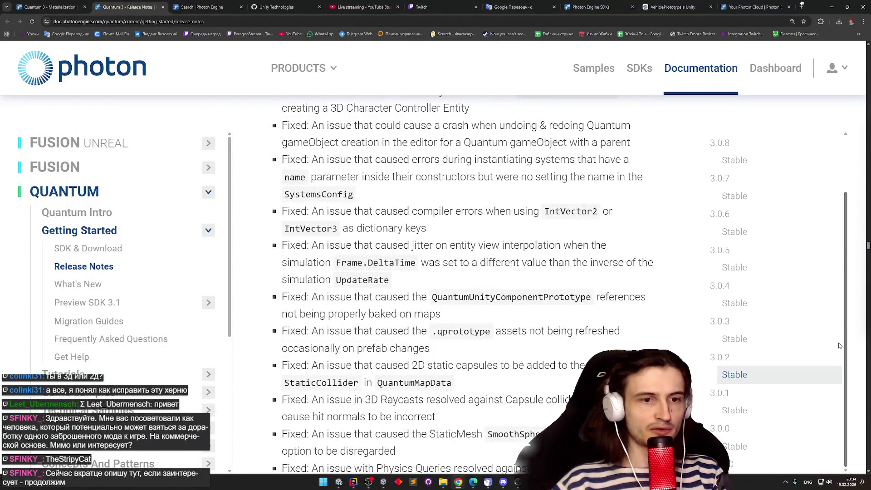
pyautogui.scroll(-15, 355, 333)
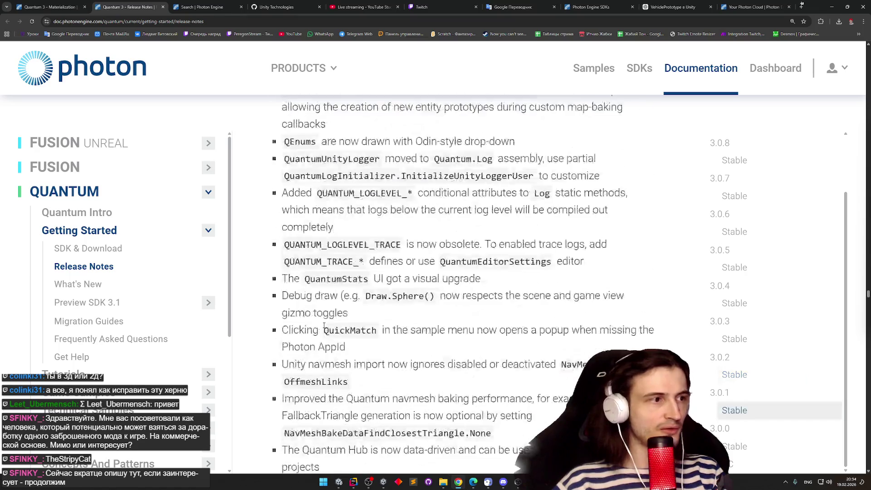
pyautogui.hotkey('ctrl', 'f')
pyautogui.write('component')
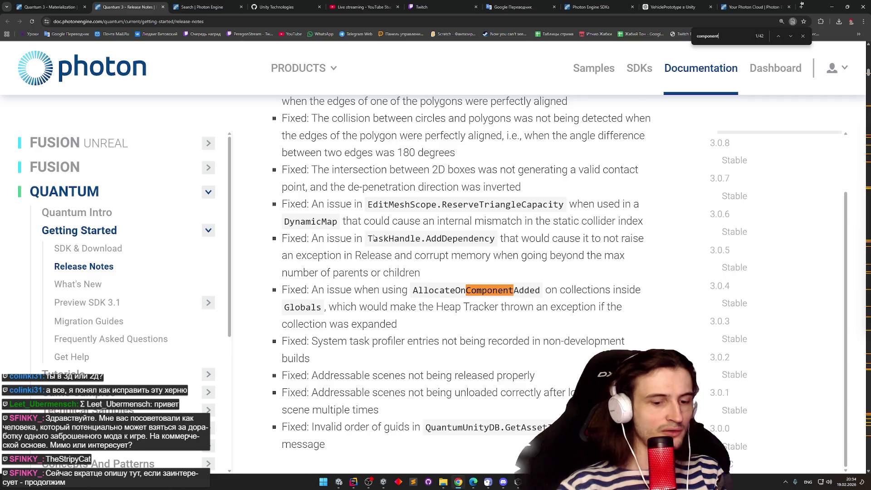
pyautogui.write('Pro')
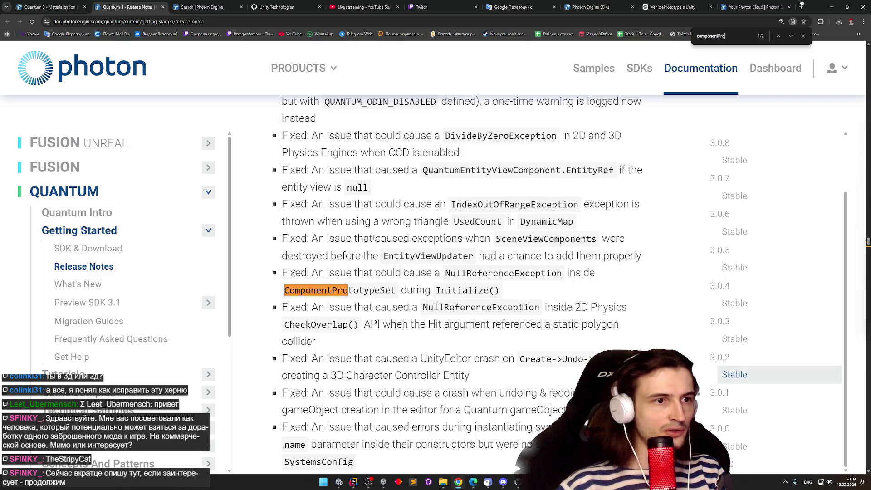
pyautogui.click(791, 39)
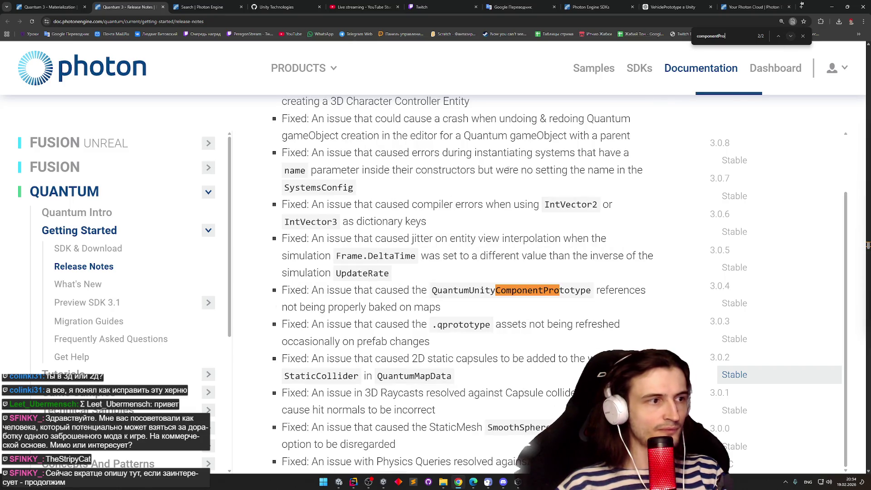
# Open What's New In 3.0 and search it for component prototype mentions
pyautogui.click(100, 308)
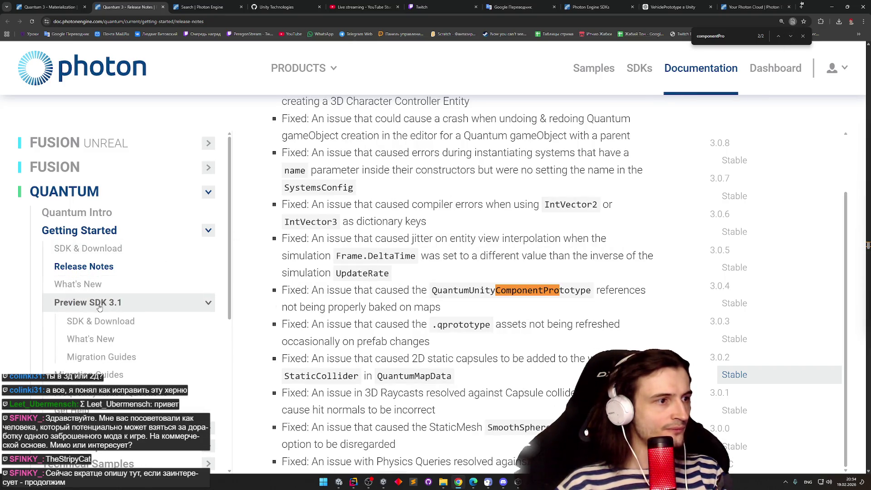
pyautogui.click(106, 285)
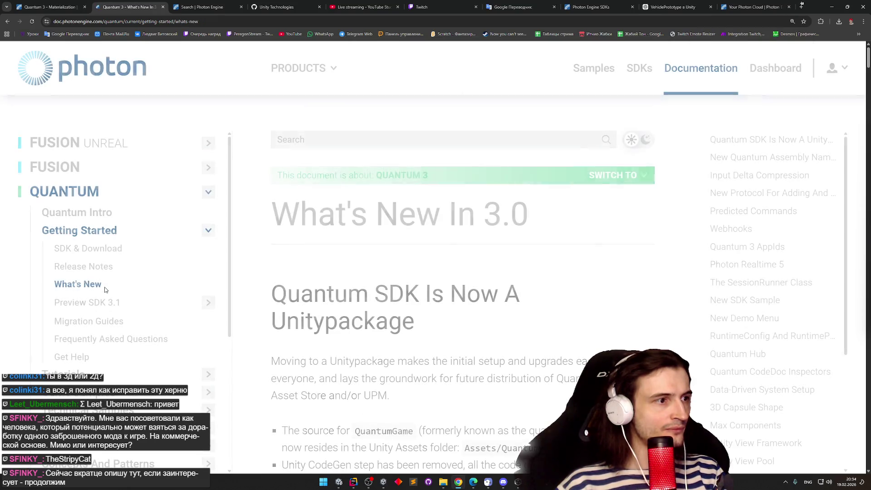
pyautogui.scroll(-10, 634, 239)
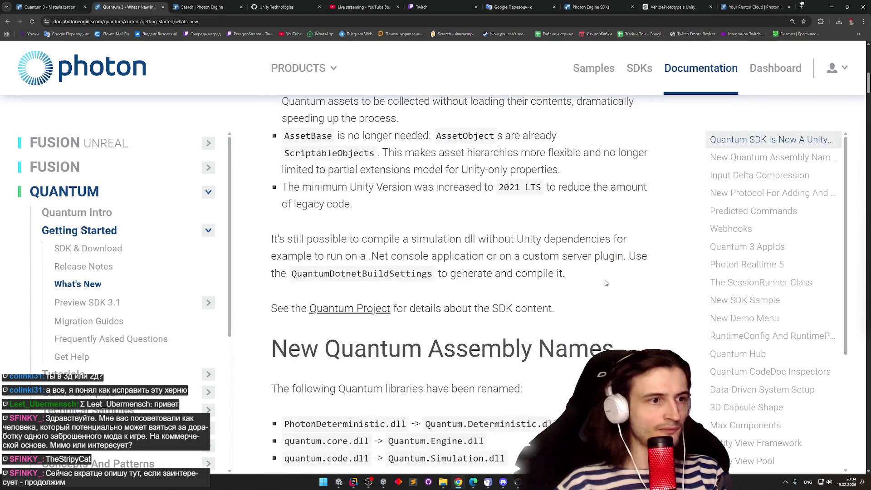
pyautogui.hotkey('ctrl', 'f')
pyautogui.write('p')
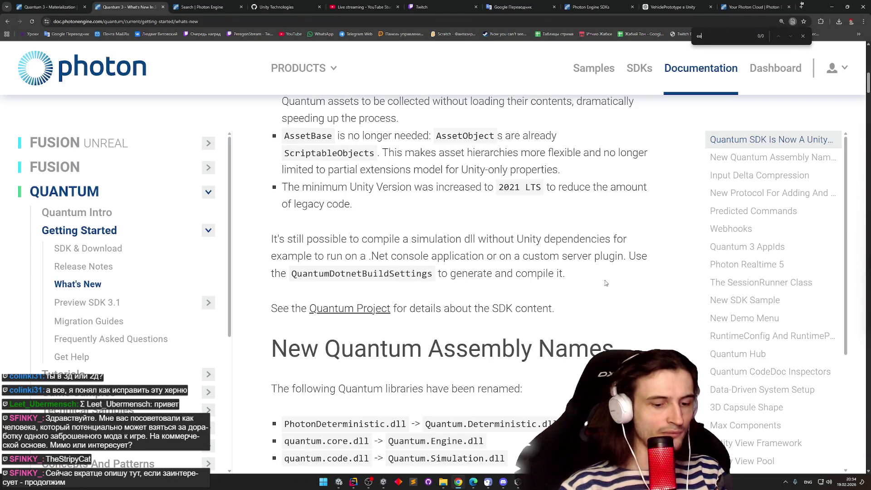
pyautogui.write('mponent')
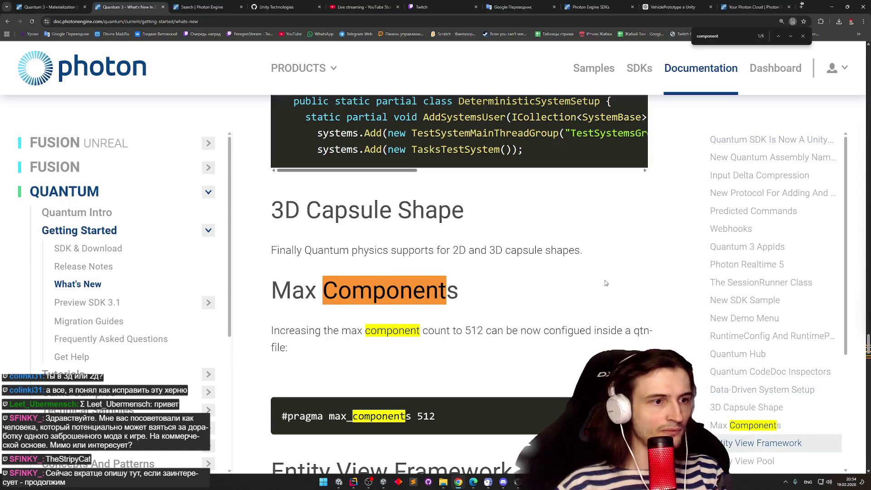
pyautogui.write('p')
pyautogui.press('BackSpace')
pyautogui.write('pr')
pyautogui.press('Escape')
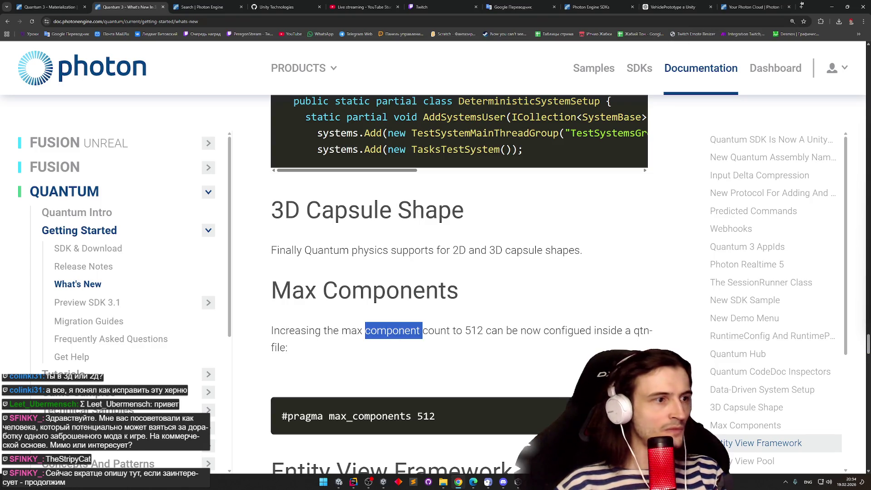
# Expand Preview SDK 3.1 and open its What's New page
pyautogui.click(120, 306)
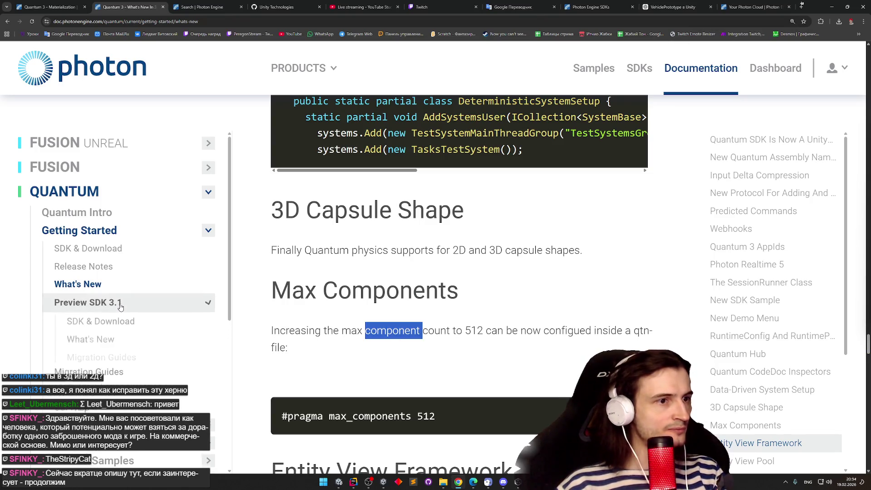
pyautogui.click(105, 340)
pyautogui.scroll(-12, 476, 312)
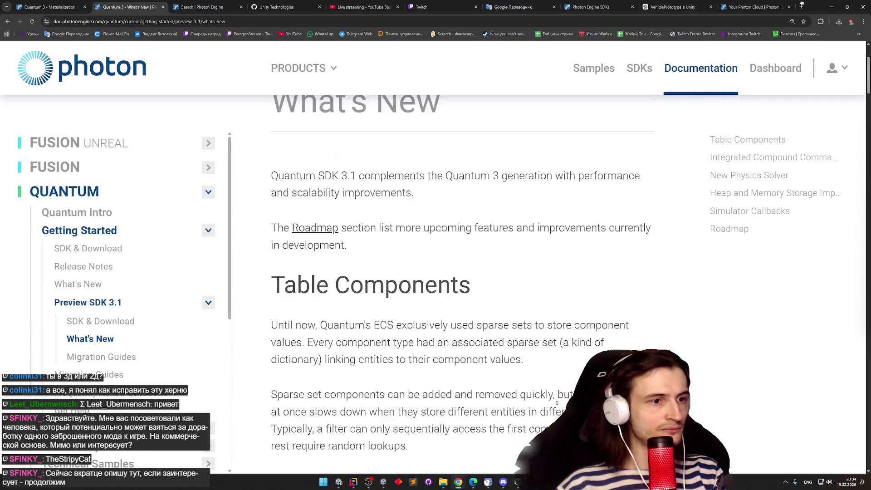
# Autoscroll the 3.1 What's New page from Table Components to Simulator Callbacks' SimulatorContext features
pyautogui.scroll(10, 564, 255)
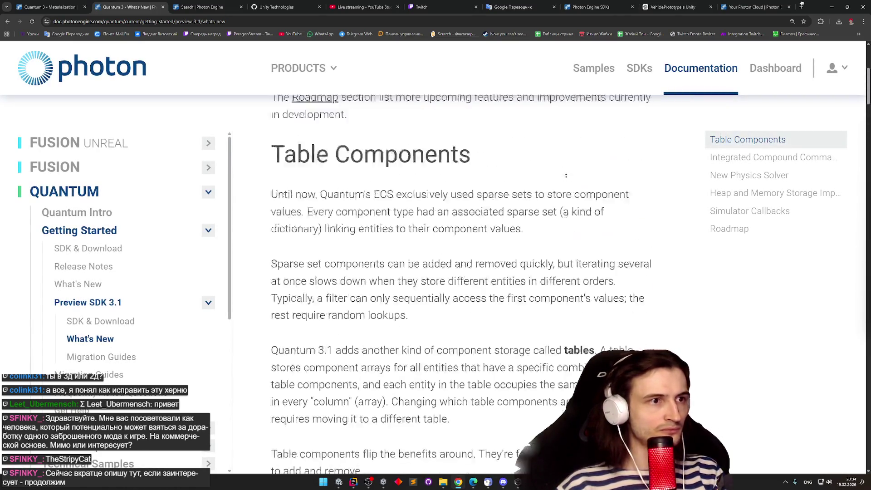
pyautogui.scroll(-6, 546, 315)
pyautogui.scroll(-2, 546, 315)
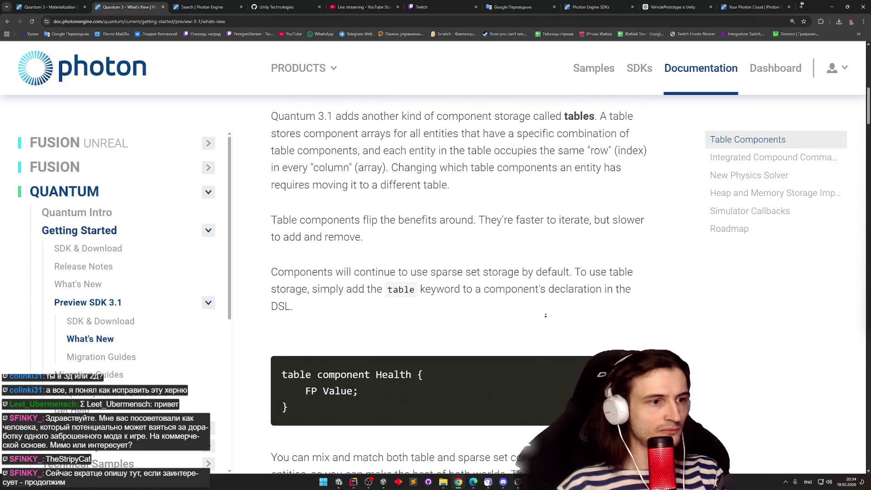
pyautogui.middleClick(557, 285)
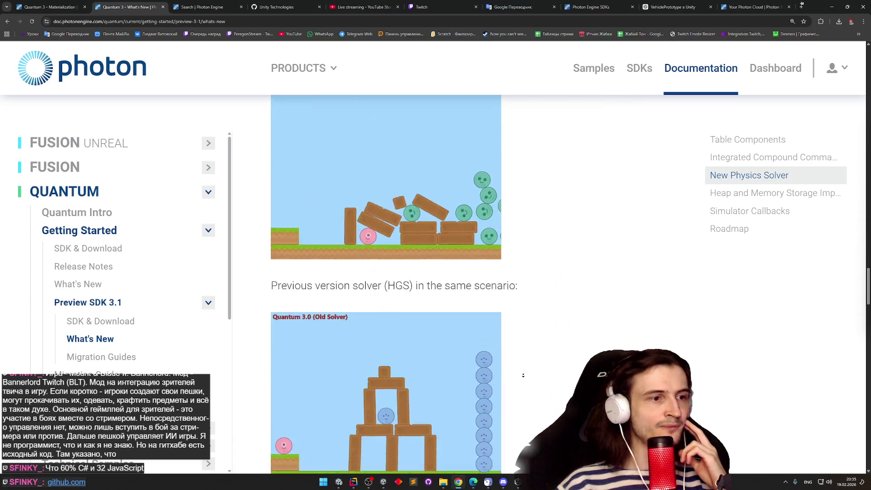
pyautogui.scroll(6, 524, 259)
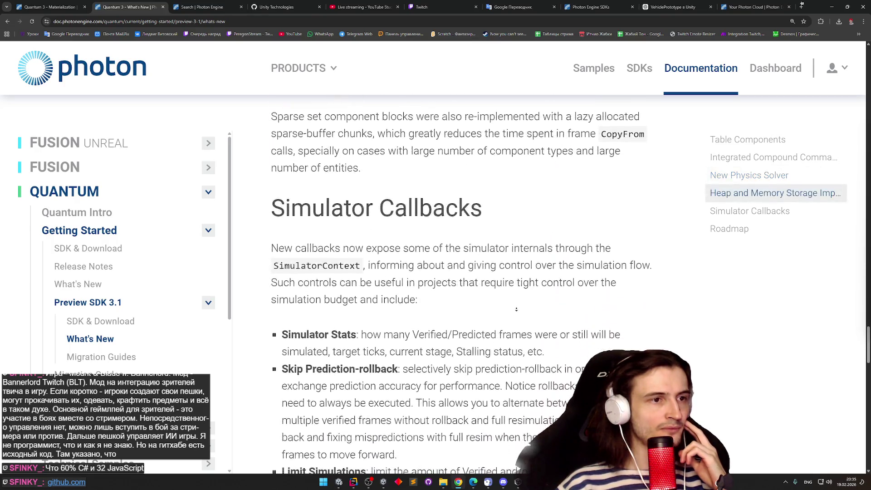
pyautogui.scroll(4, 527, 244)
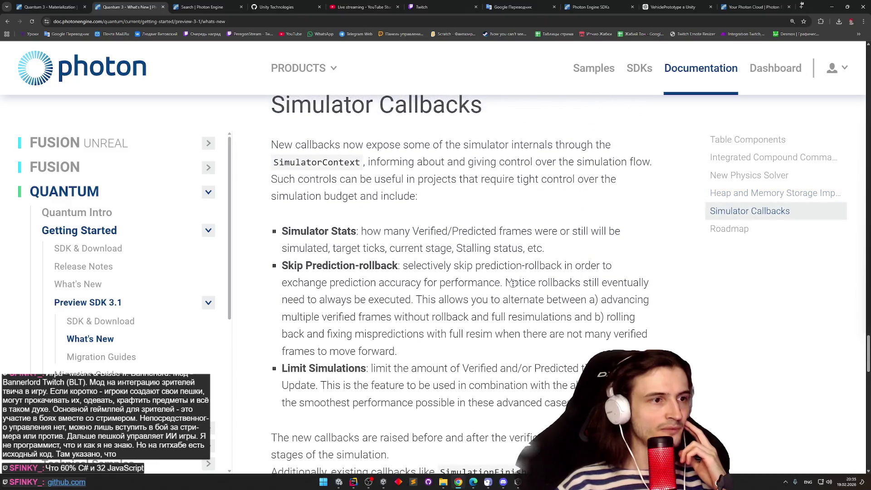
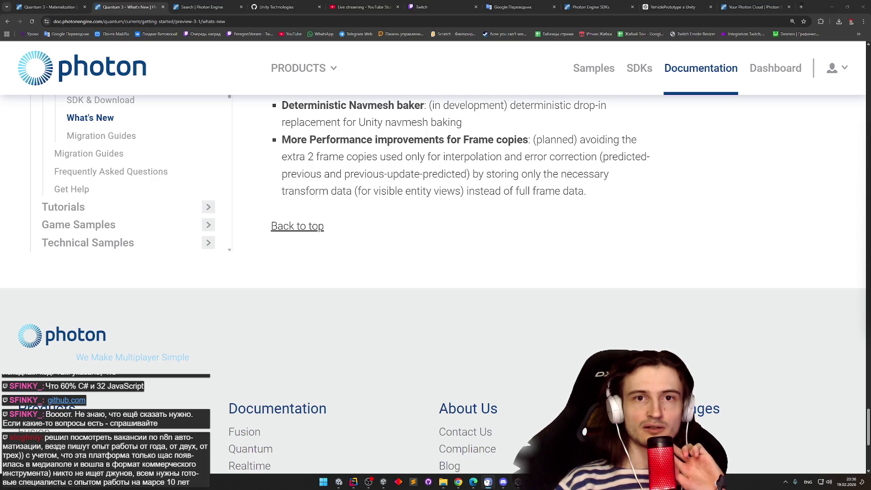
# Replace the Photon What's New docs page with the Bannerlord-Twitch GitHub repository
pyautogui.scroll(2, 454, 204)
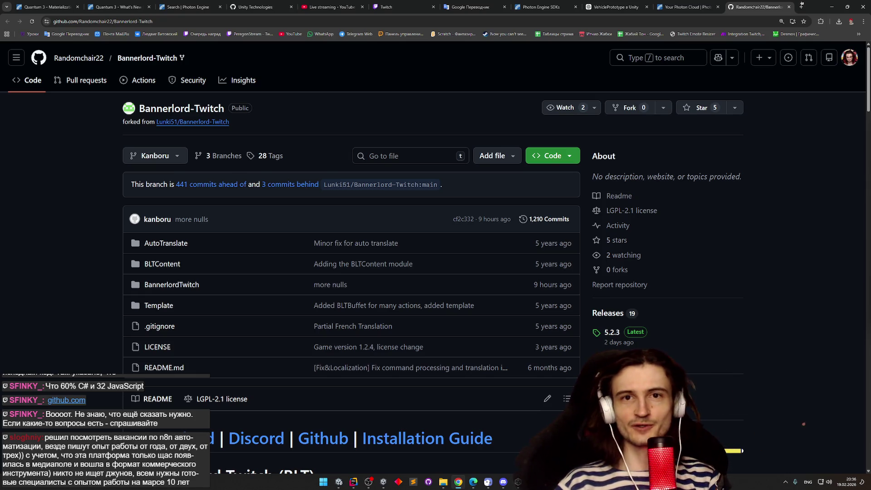
pyautogui.hotkey('alt', 'Tab')
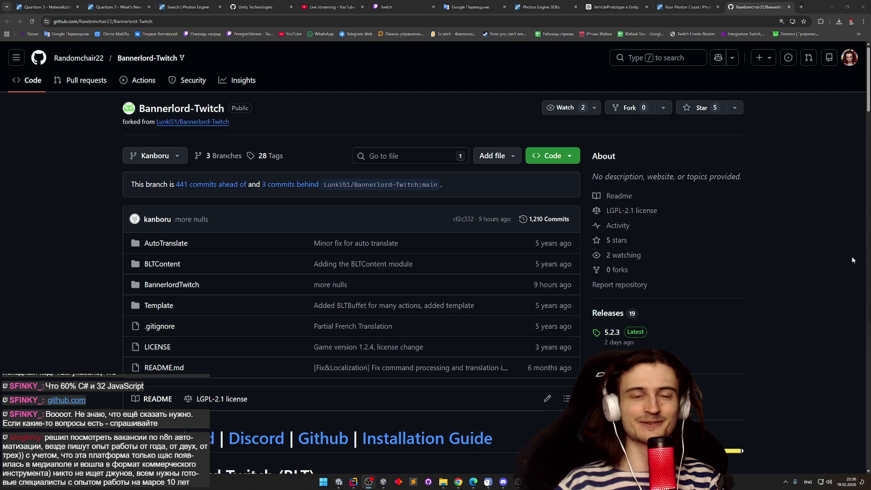
pyautogui.click(714, 210)
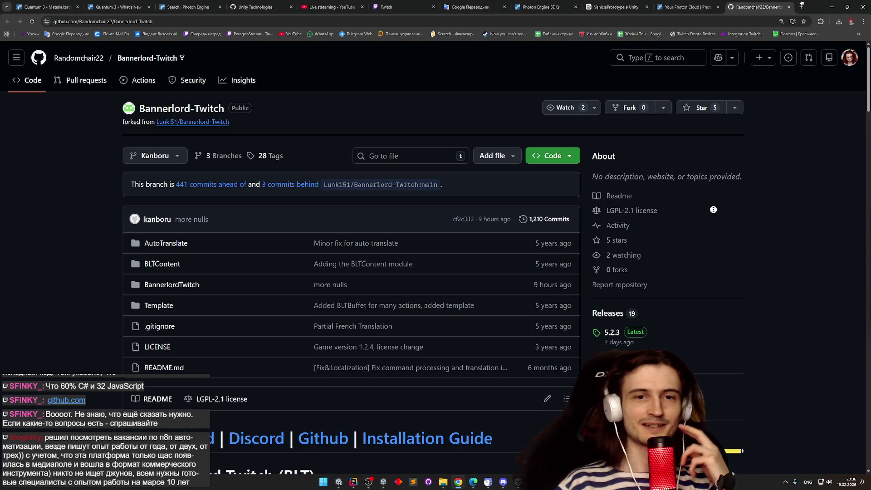
pyautogui.scroll(-1, 708, 220)
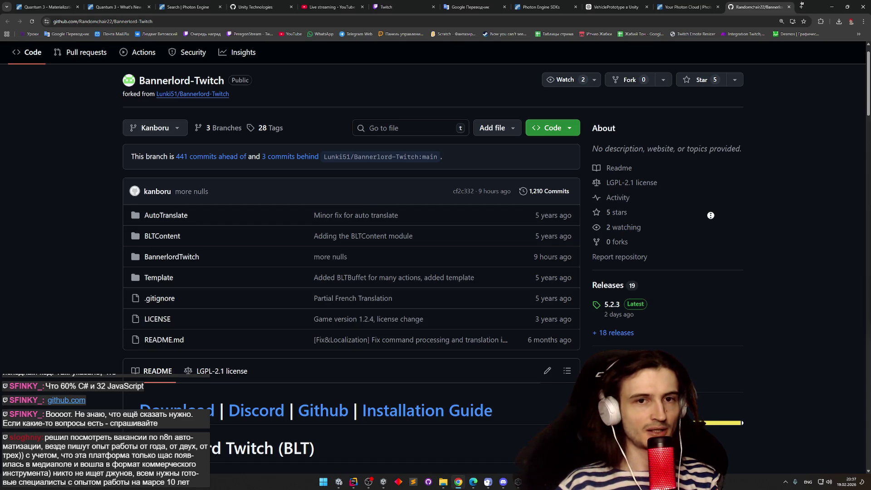
pyautogui.middleClick(710, 216)
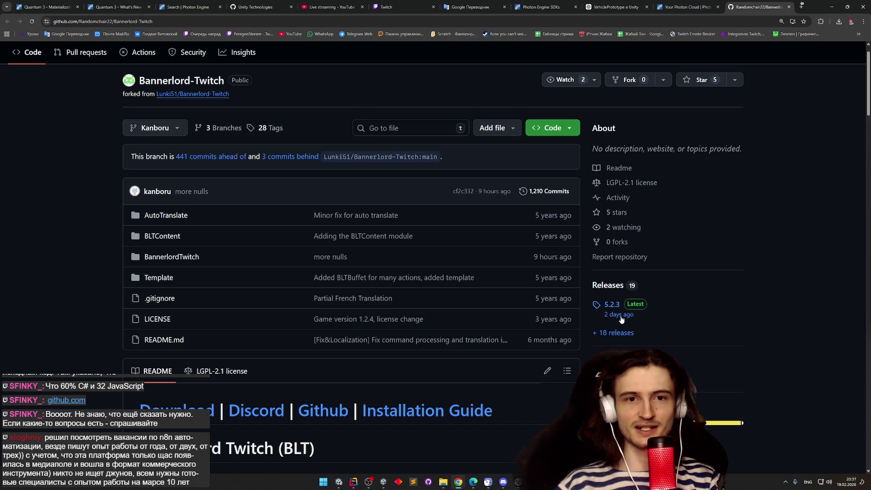
pyautogui.moveTo(621, 319)
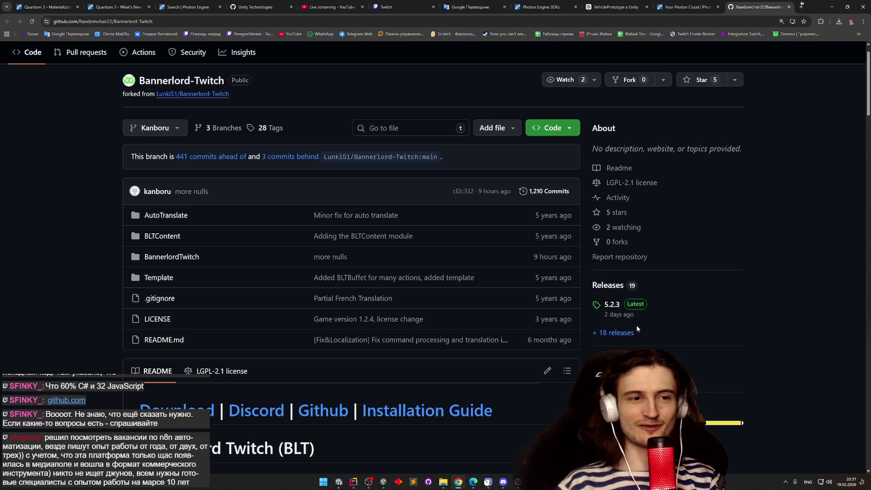
pyautogui.middleClick(727, 286)
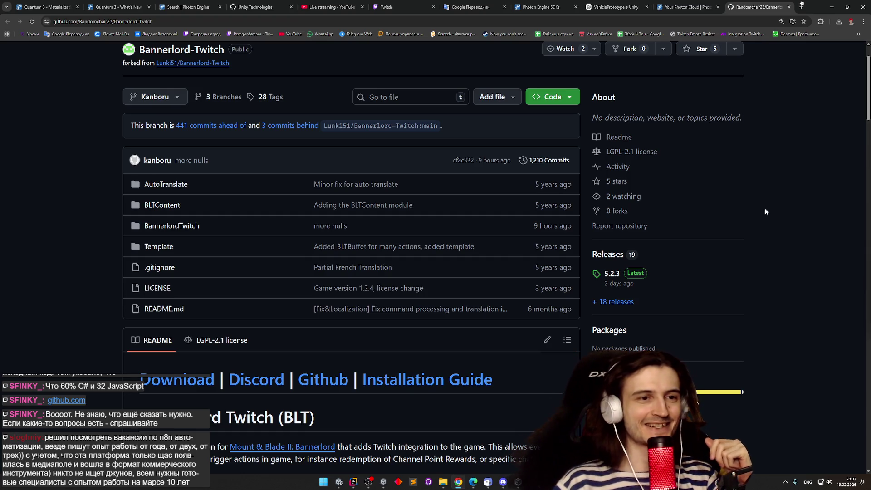
pyautogui.middleClick(755, 229)
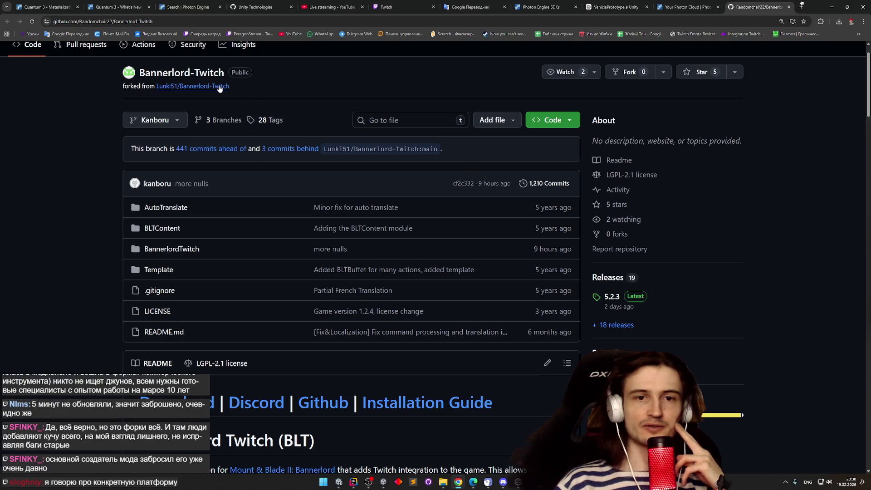
pyautogui.moveTo(219, 88)
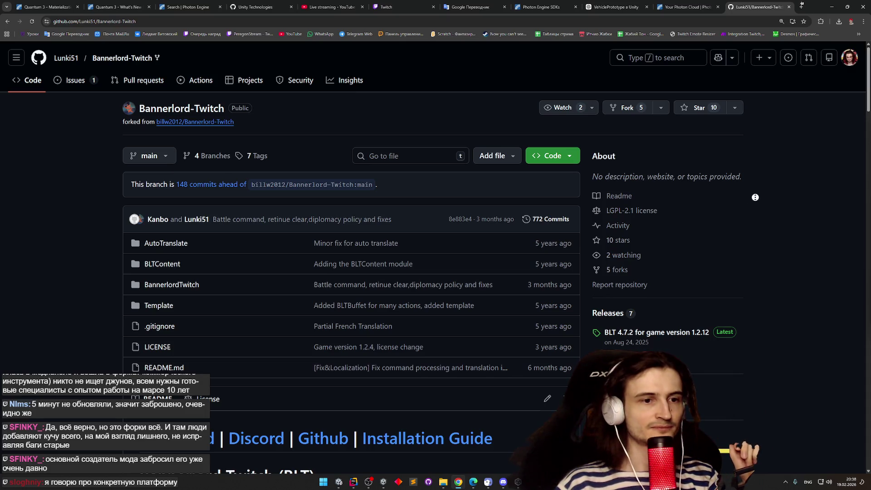
# Scroll through the Bannerlord-Twitch fork and follow its 'forked from' link upstream
pyautogui.scroll(-1, 751, 204)
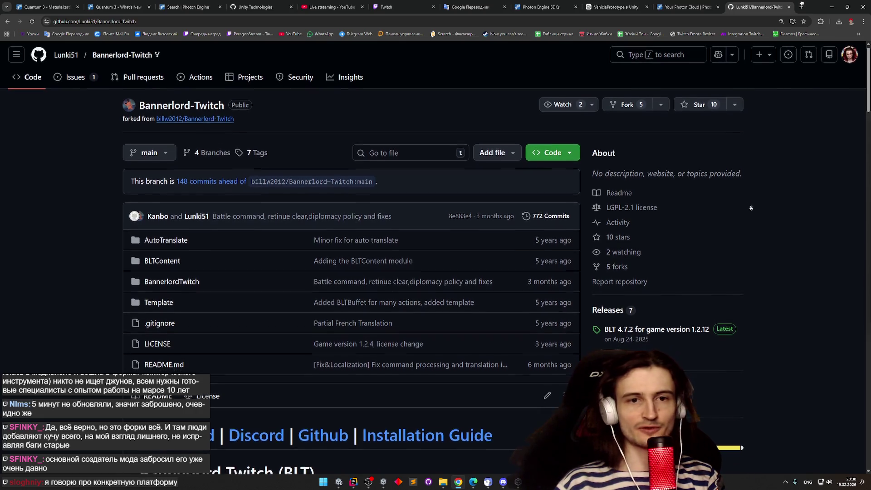
pyautogui.scroll(-1, 745, 218)
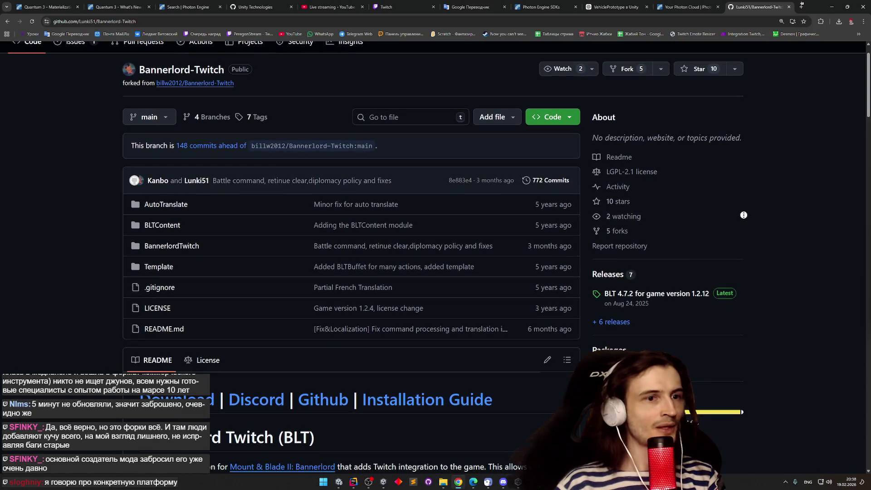
pyautogui.scroll(-1, 743, 217)
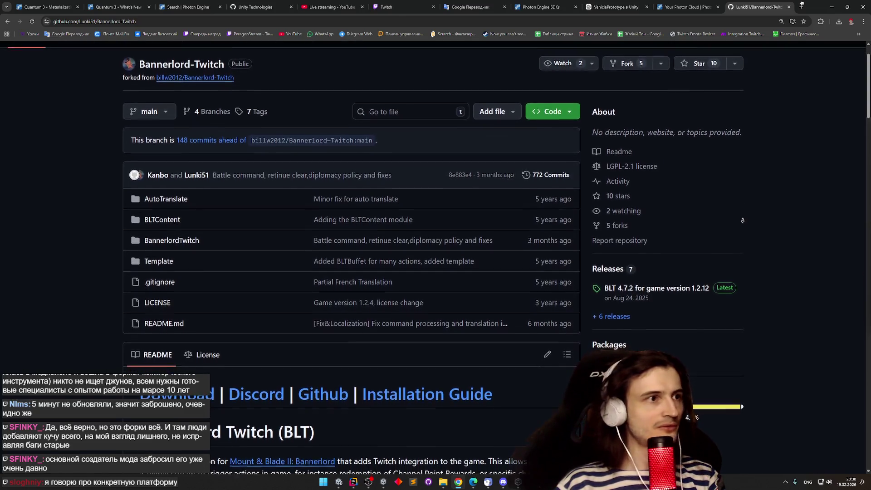
pyautogui.scroll(-1, 742, 220)
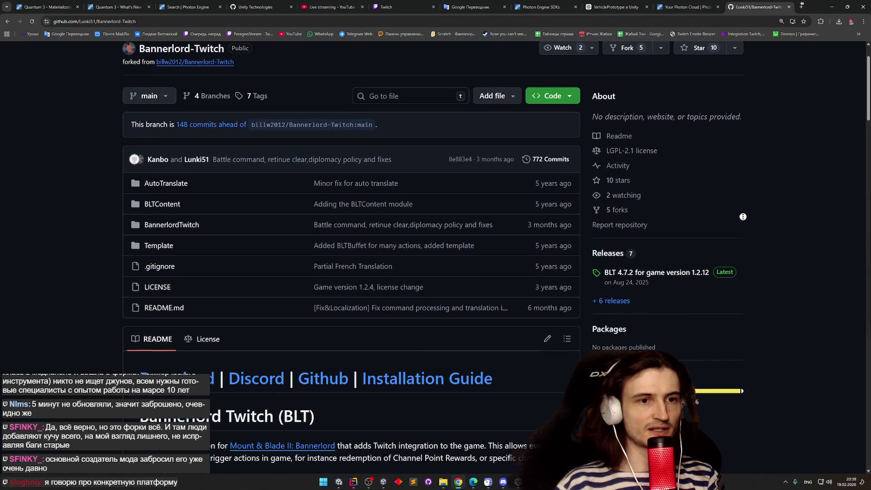
pyautogui.scroll(-2, 741, 223)
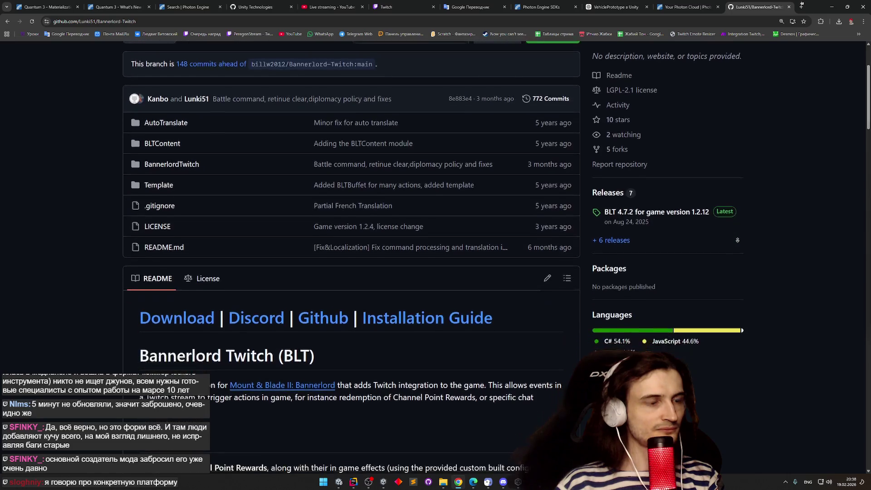
pyautogui.scroll(-2, 737, 240)
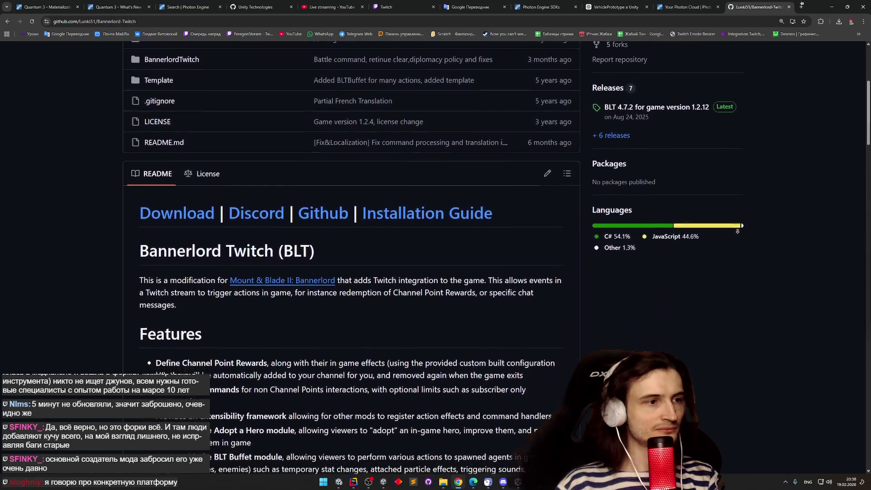
pyautogui.scroll(-1, 737, 230)
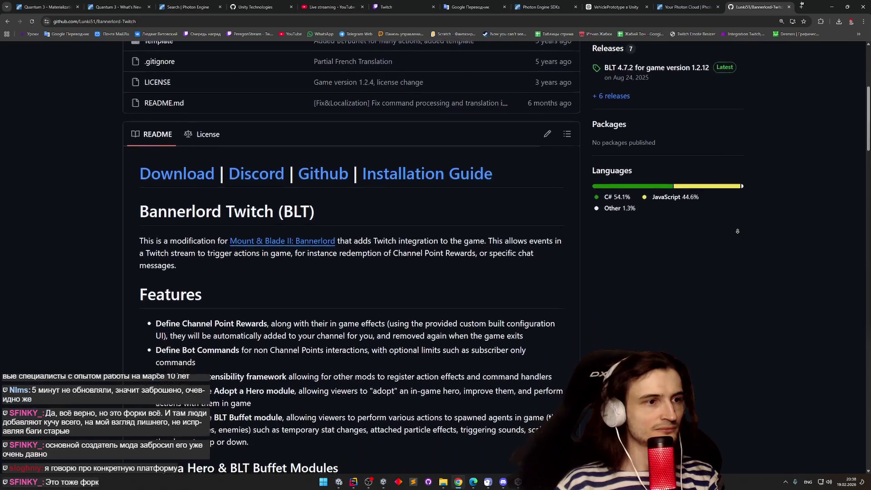
pyautogui.scroll(6, 738, 139)
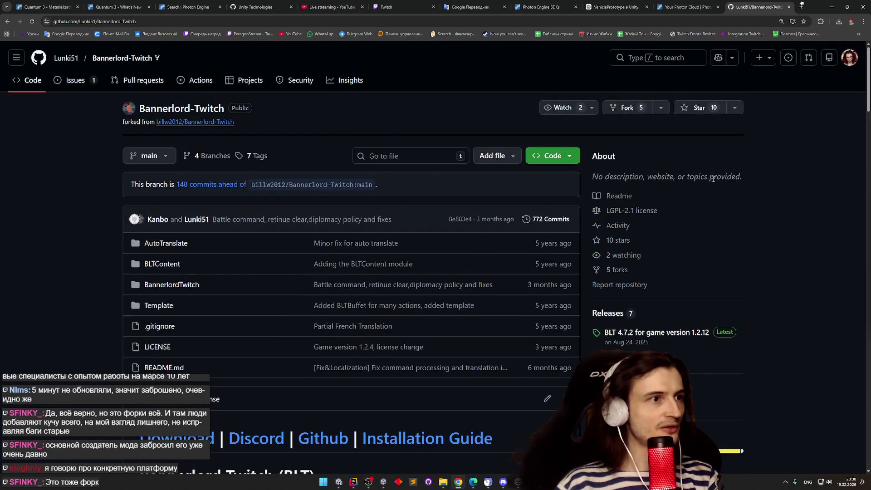
pyautogui.click(218, 124)
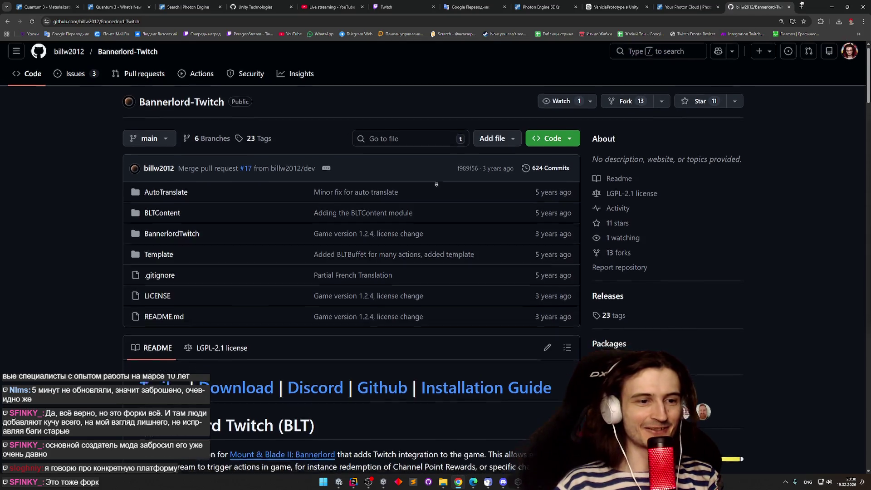
# View the original repository's Tags list, then return to its main page
pyautogui.scroll(-2, 435, 182)
pyautogui.scroll(1, 760, 210)
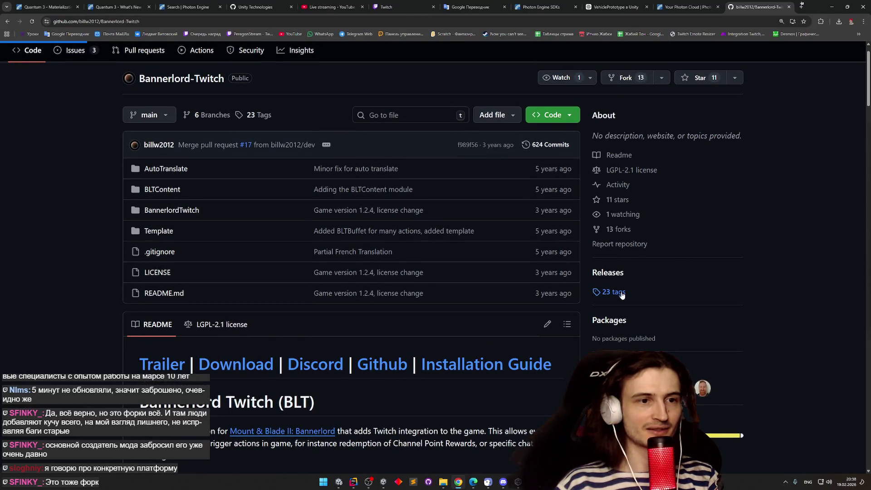
pyautogui.click(620, 293)
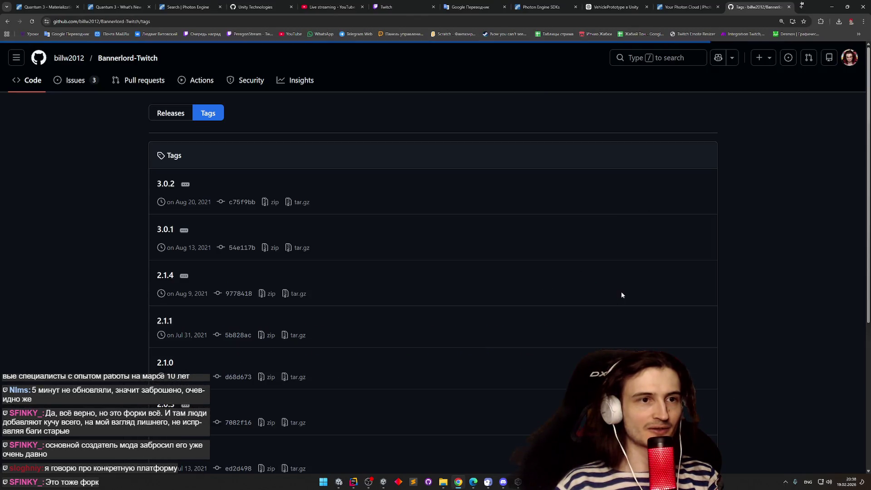
pyautogui.click(6, 22)
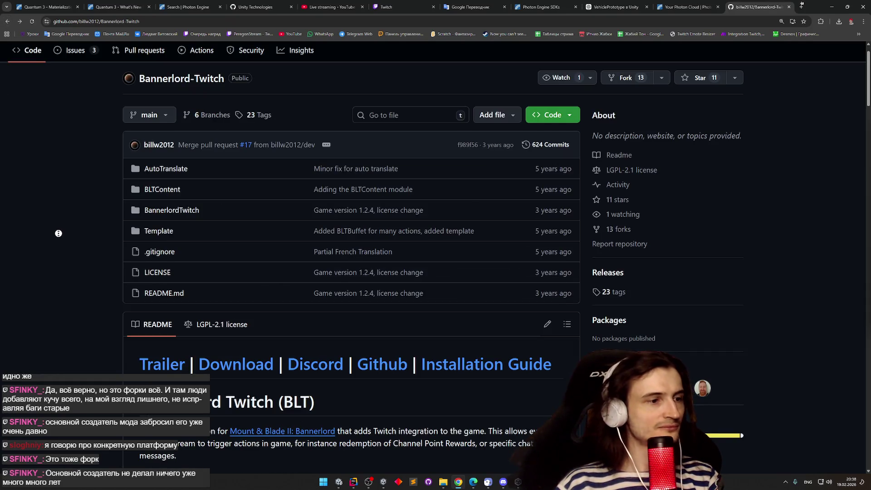
# Browse the original repo, go back through both forks, and close the GitHub tab for ChatGPT
pyautogui.scroll(-2, 59, 233)
pyautogui.scroll(-2, 53, 250)
pyautogui.scroll(-3, 53, 251)
pyautogui.scroll(-3, 53, 261)
pyautogui.scroll(6, 47, 172)
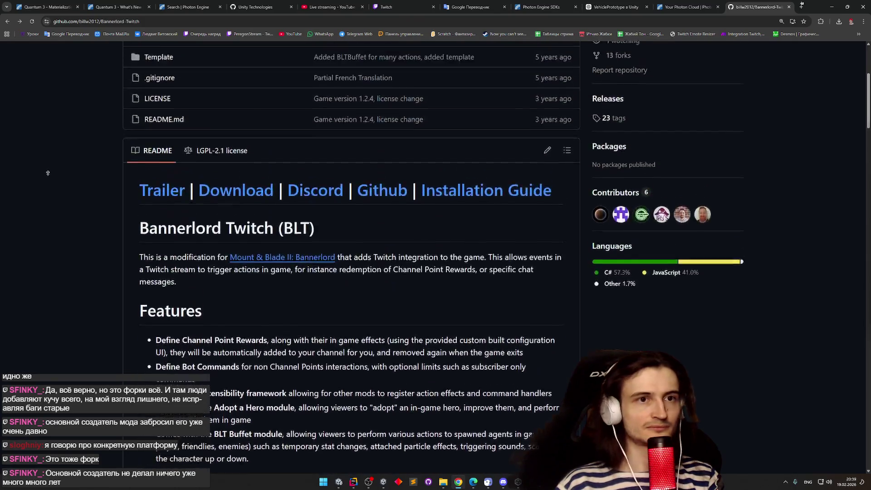
pyautogui.scroll(5, 48, 173)
pyautogui.click(3, 23)
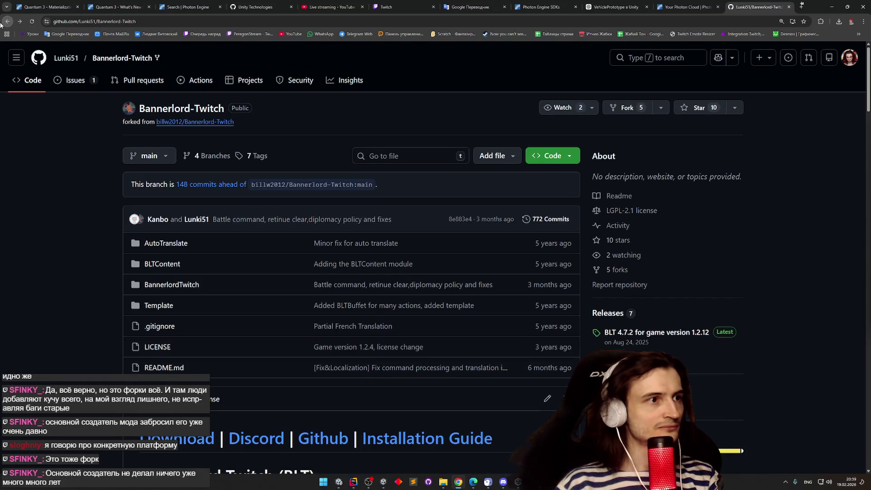
pyautogui.click(2, 24)
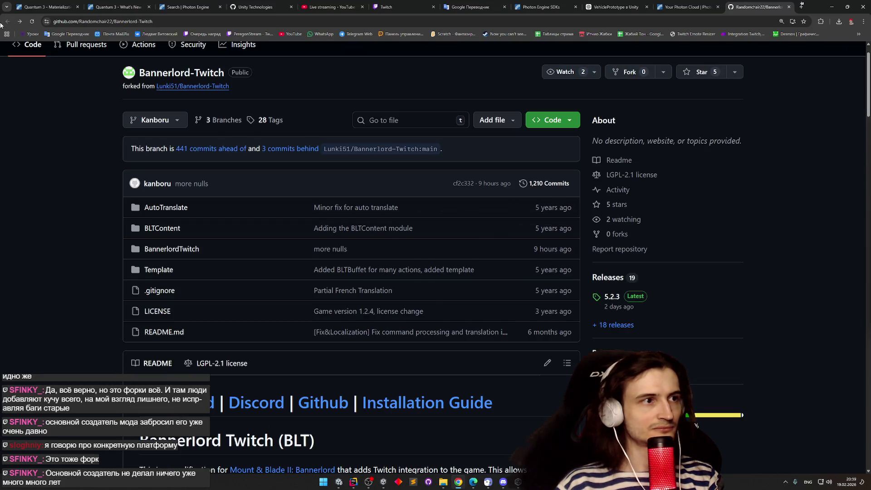
pyautogui.click(789, 7)
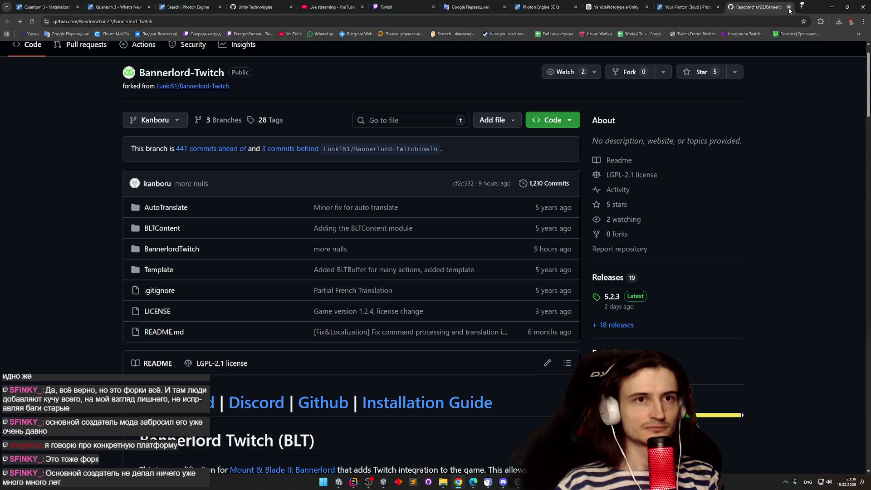
pyautogui.click(696, 3)
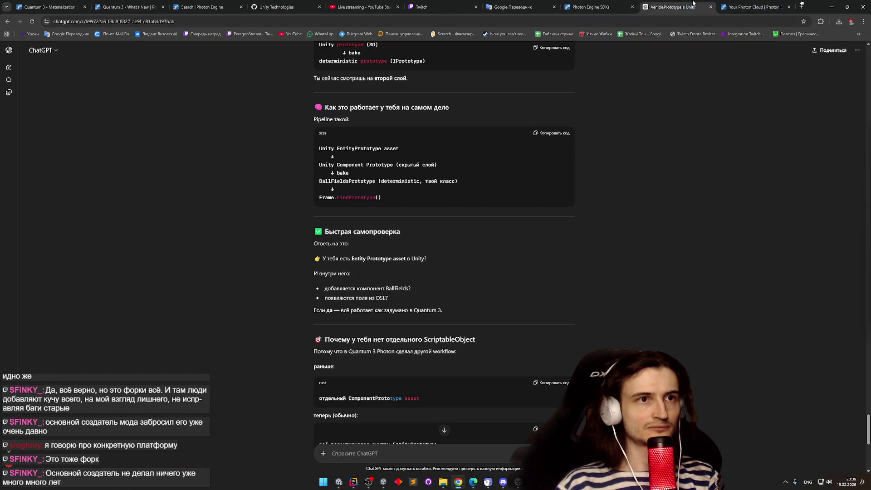
# Show the Photon Cloud dashboard listing Ninja Cats, Taste of heist and Borchix
pyautogui.click(730, 4)
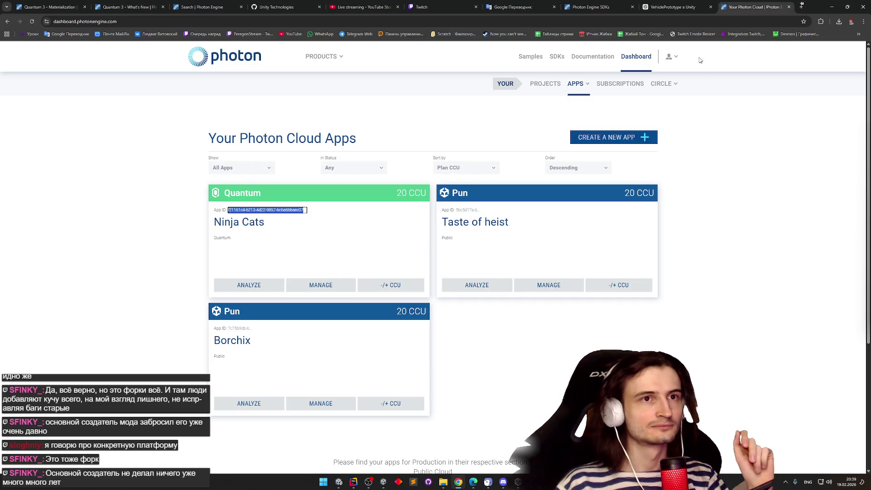
# Return to the Quantum 3.1 What's New page and read upward from the Roadmap section
pyautogui.click(136, 5)
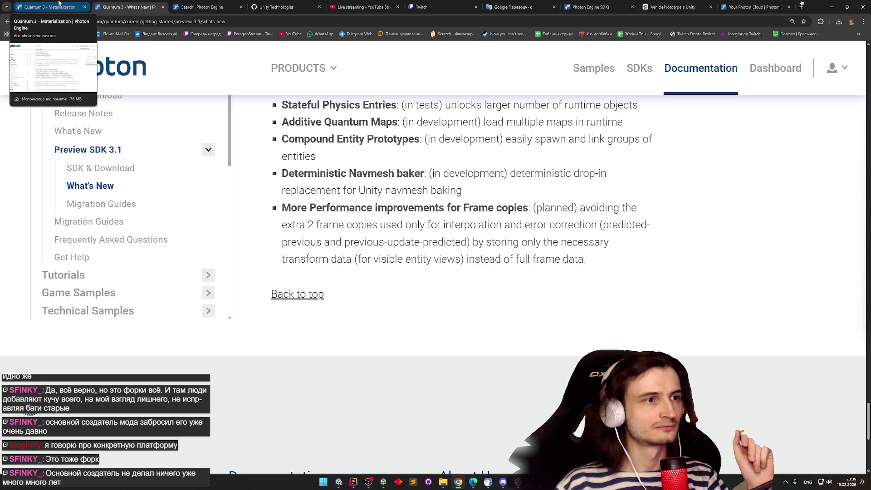
pyautogui.scroll(2, 353, 180)
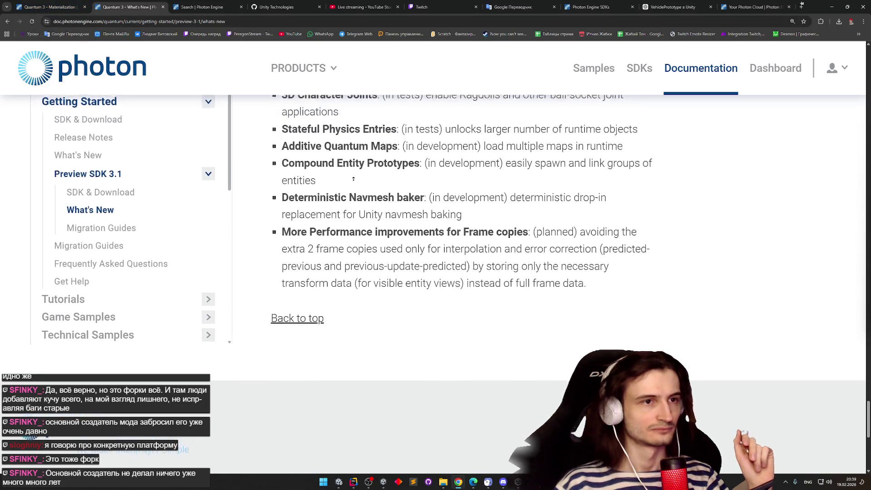
pyautogui.scroll(2, 353, 179)
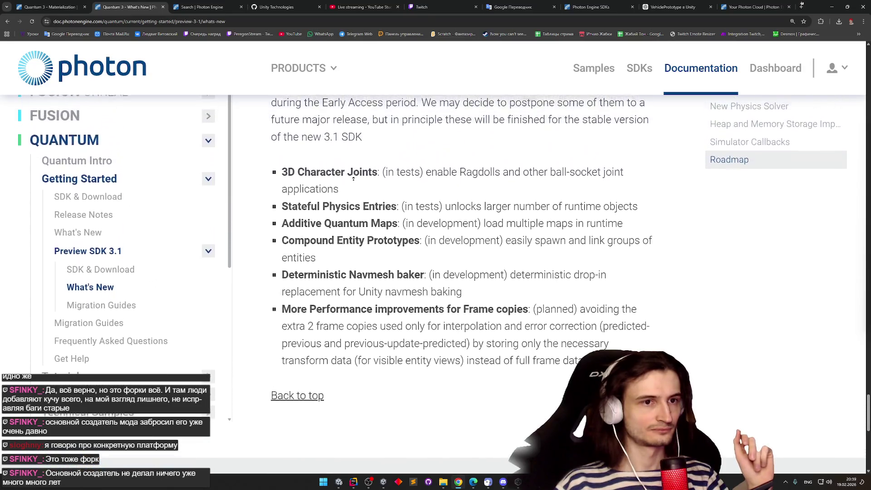
pyautogui.scroll(2, 353, 179)
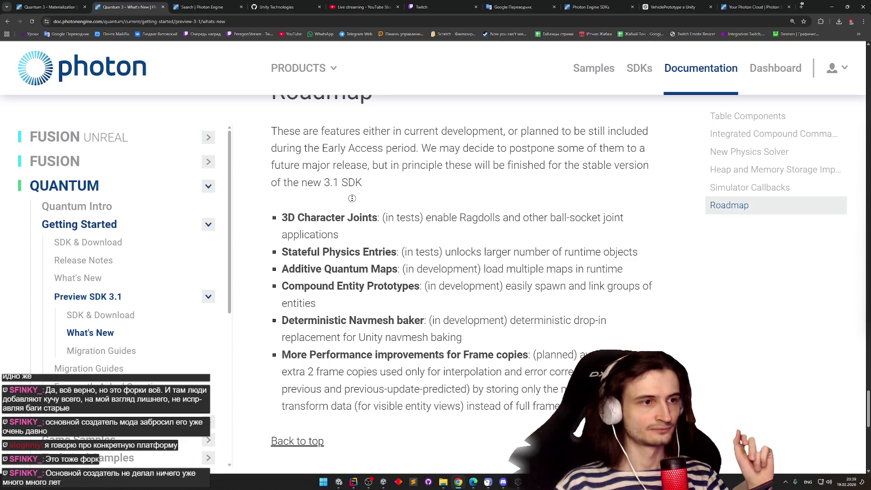
pyautogui.scroll(1, 352, 198)
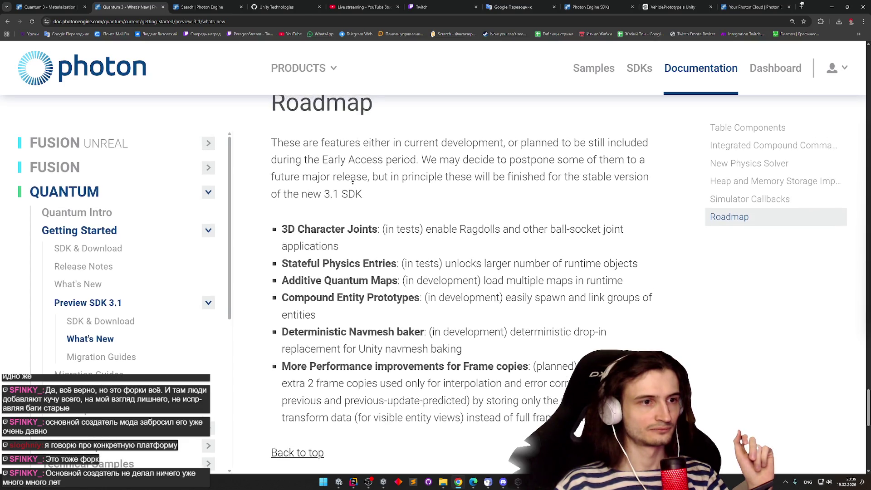
pyautogui.scroll(1, 353, 183)
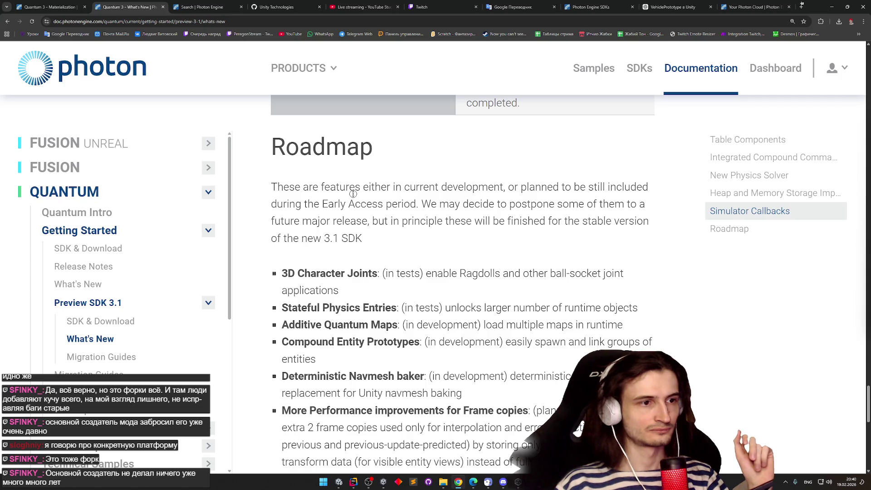
pyautogui.scroll(-1, 352, 210)
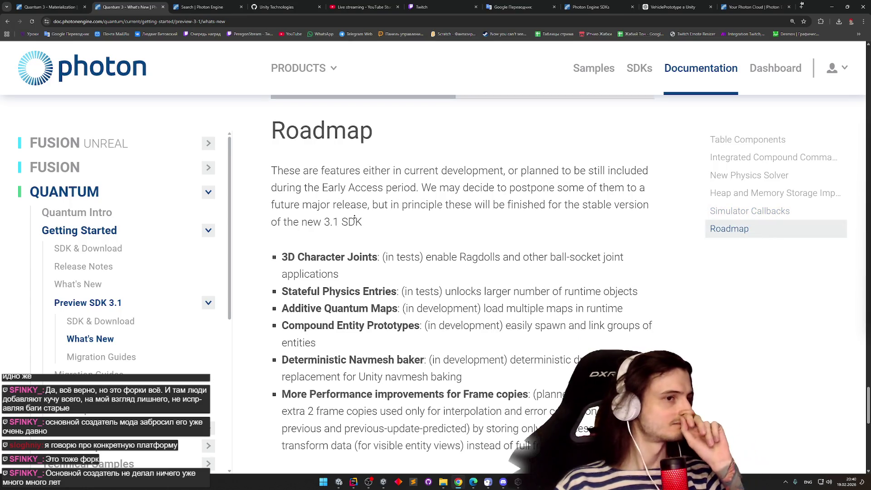
pyautogui.scroll(-2, 355, 215)
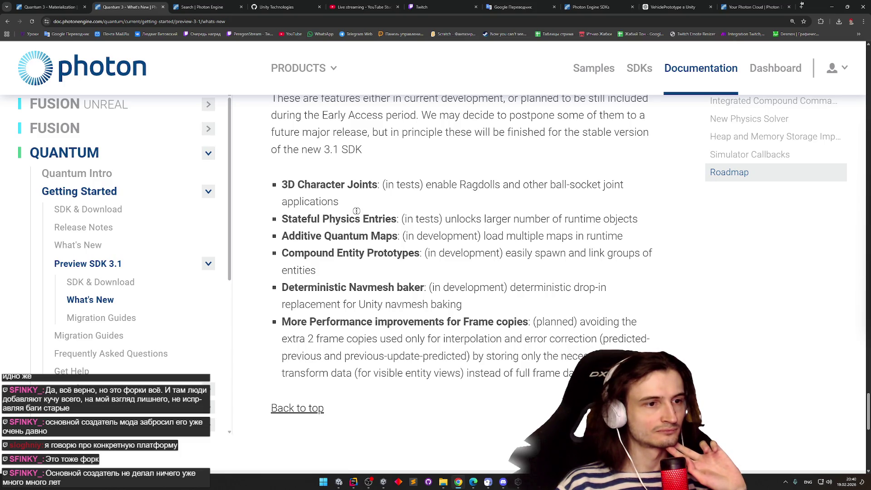
pyautogui.scroll(-2, 356, 211)
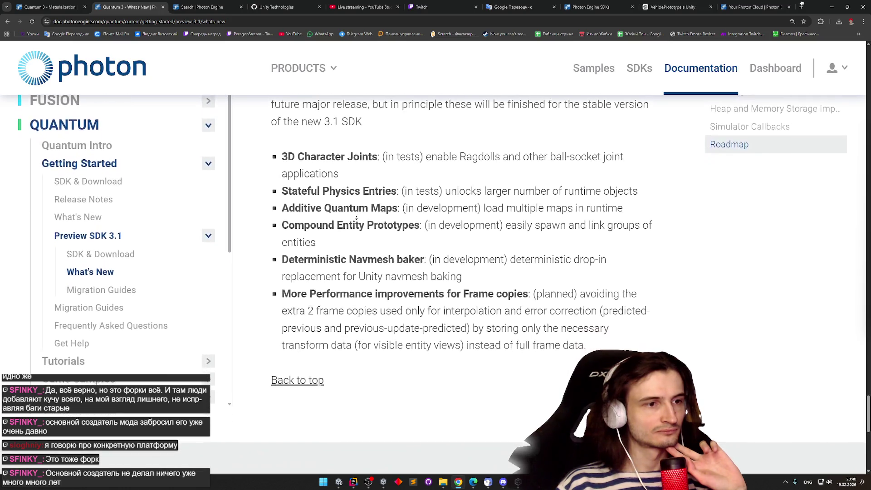
pyautogui.scroll(4, 357, 218)
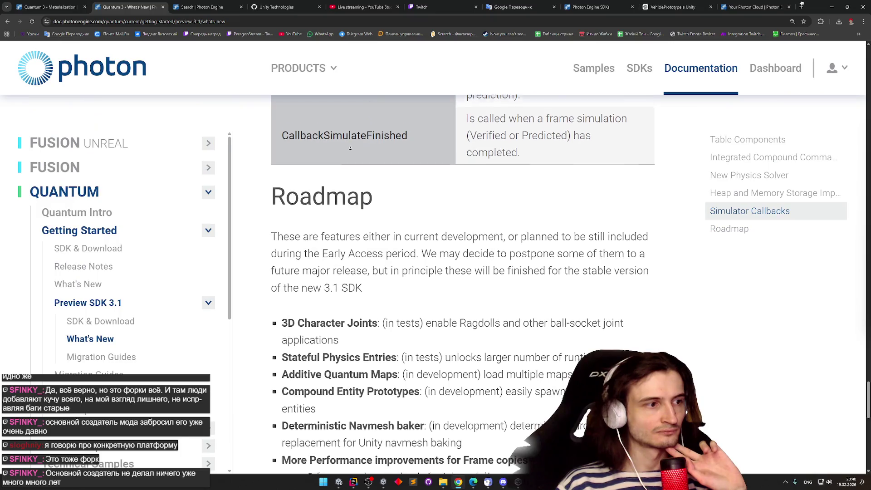
pyautogui.scroll(-5, 353, 140)
pyautogui.scroll(1, 344, 144)
pyautogui.scroll(2, 329, 148)
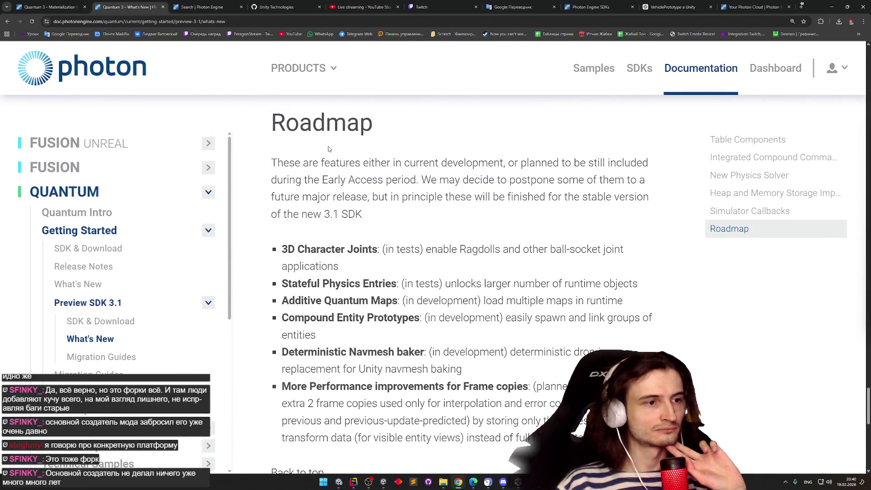
pyautogui.scroll(1, 326, 180)
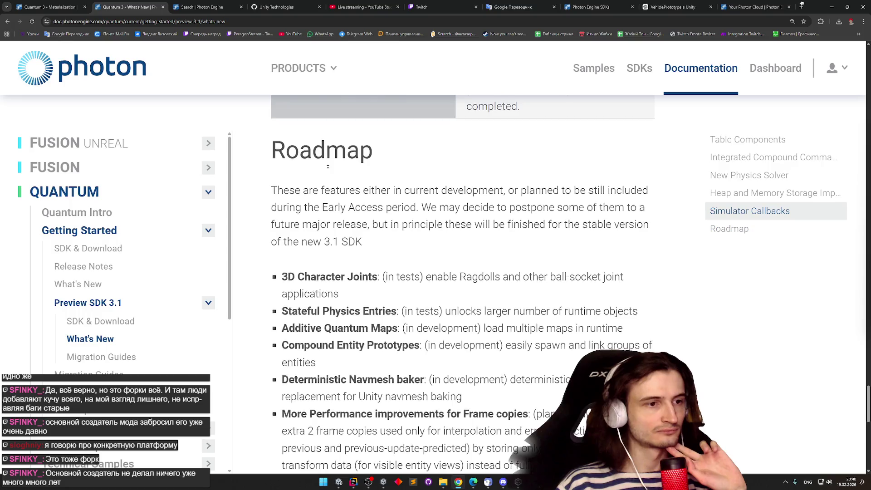
pyautogui.scroll(8, 328, 167)
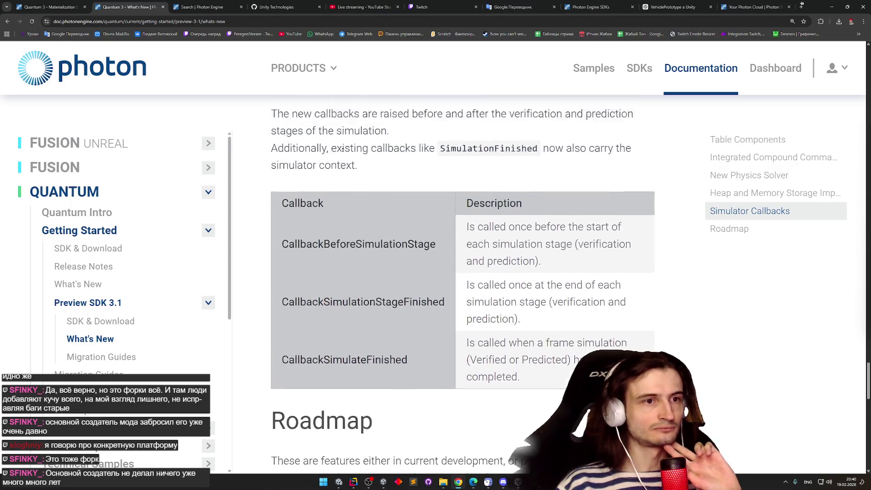
pyautogui.scroll(4, 342, 150)
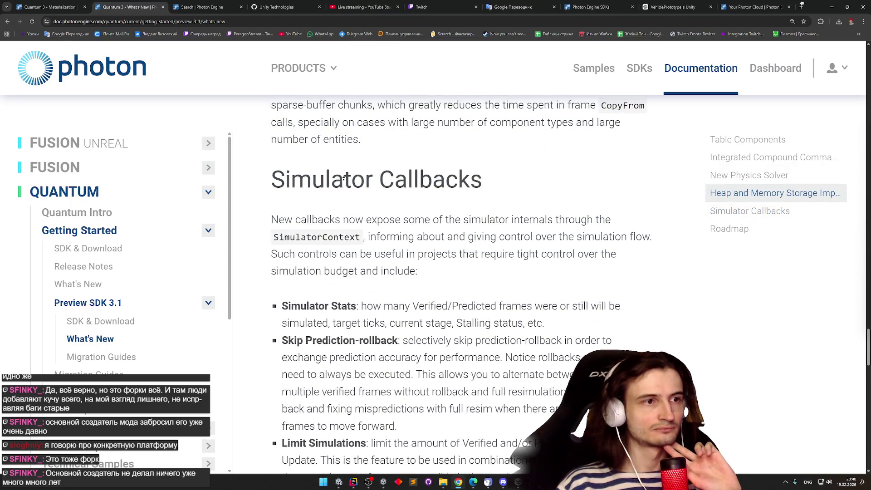
pyautogui.scroll(1, 334, 218)
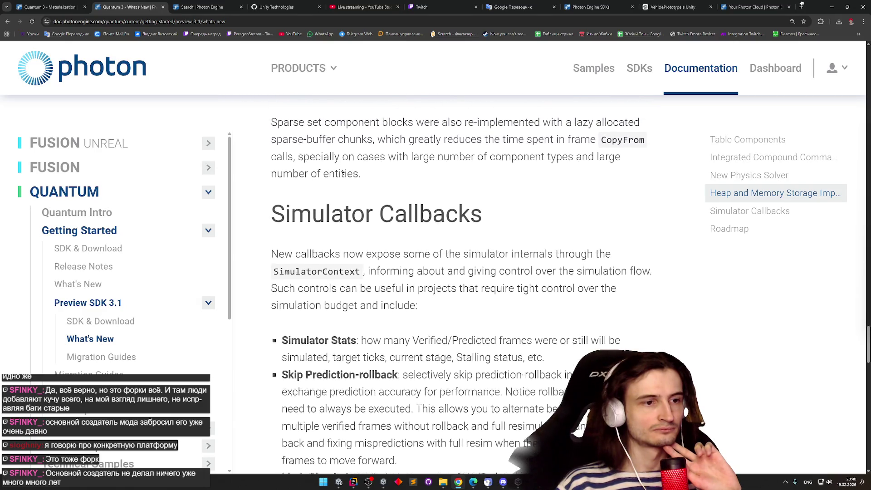
pyautogui.scroll(-3, 330, 228)
pyautogui.scroll(9, 337, 135)
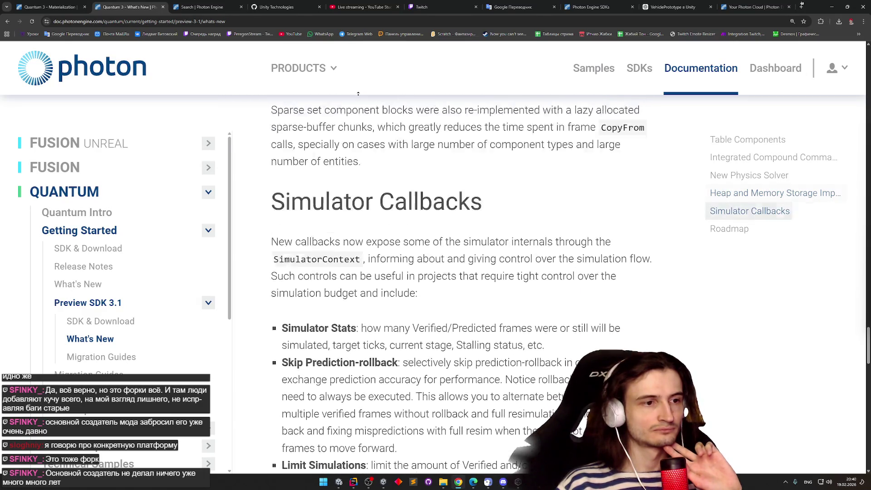
pyautogui.scroll(1, 337, 134)
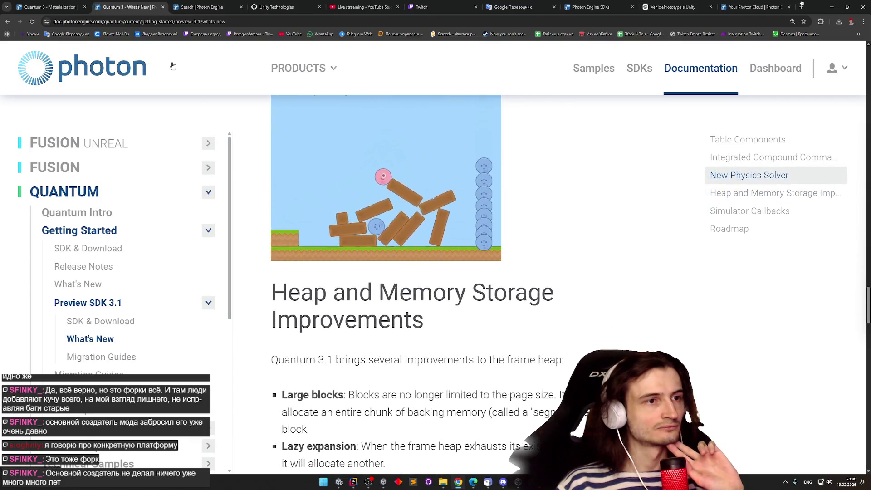
pyautogui.scroll(5, 332, 267)
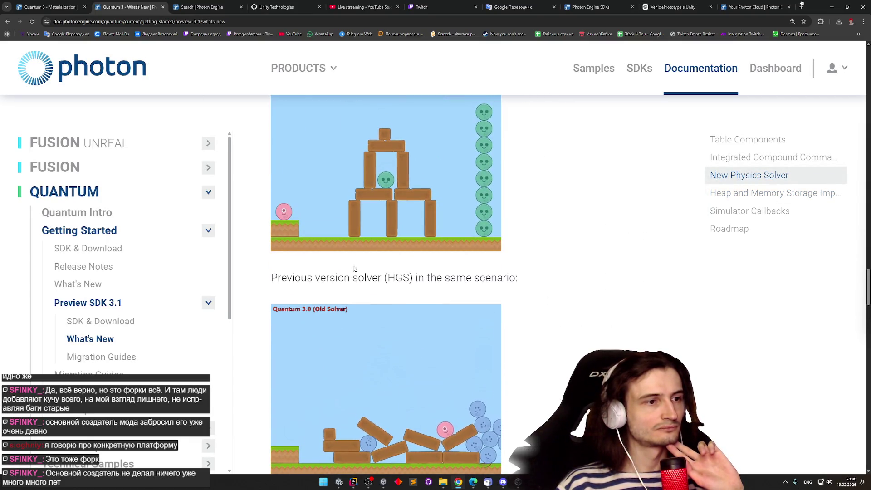
pyautogui.scroll(-1, 546, 331)
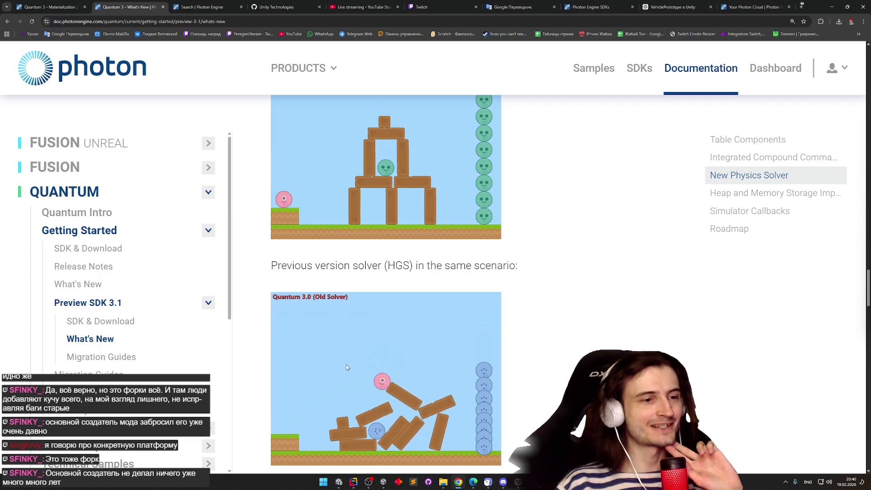
# Read up to the Table Components notes, then close the What's New page with Ctrl+W
pyautogui.scroll(1, 583, 324)
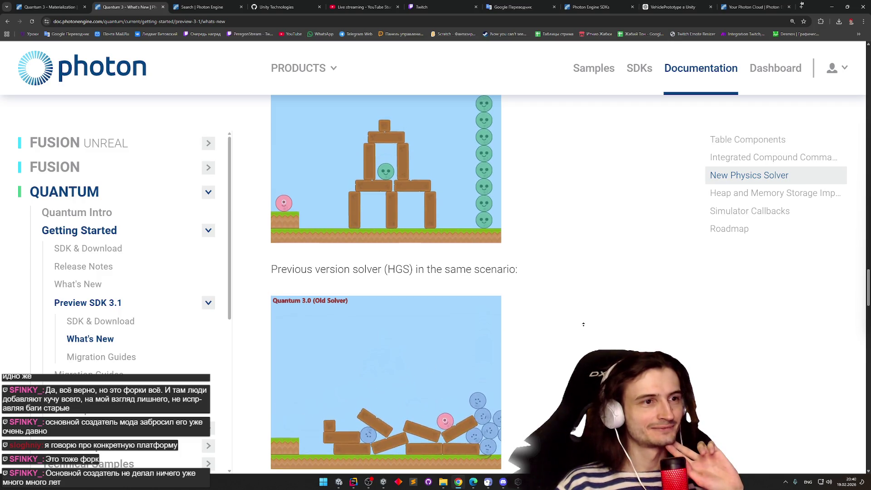
pyautogui.scroll(8, 583, 324)
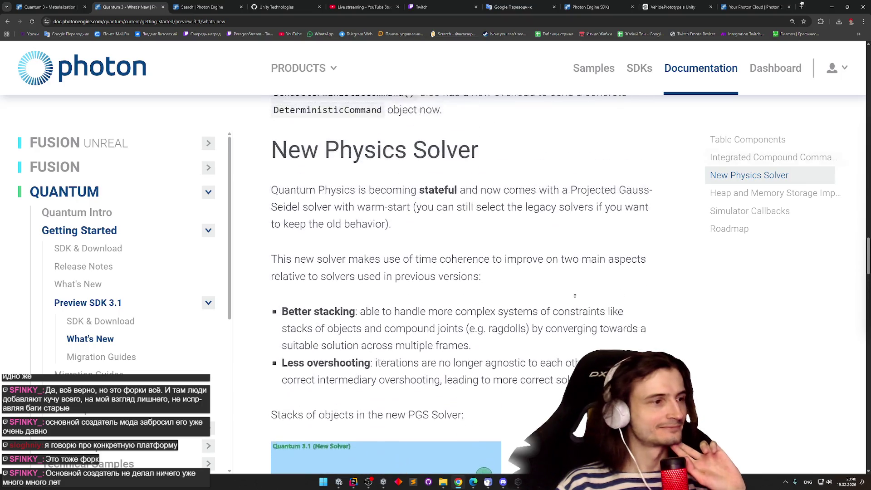
pyautogui.scroll(8, 576, 294)
pyautogui.scroll(7, 569, 297)
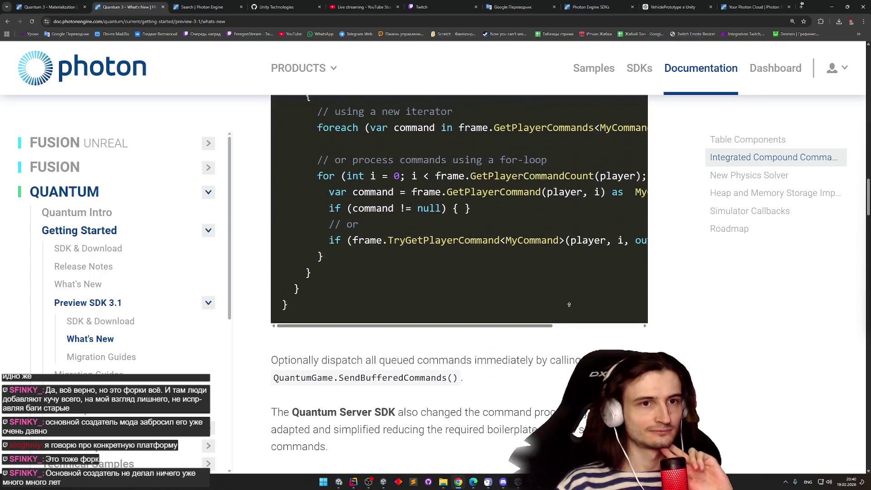
pyautogui.scroll(7, 569, 304)
pyautogui.scroll(2, 569, 304)
pyautogui.doubleClick(307, 210)
pyautogui.click(325, 228)
pyautogui.scroll(6, 386, 243)
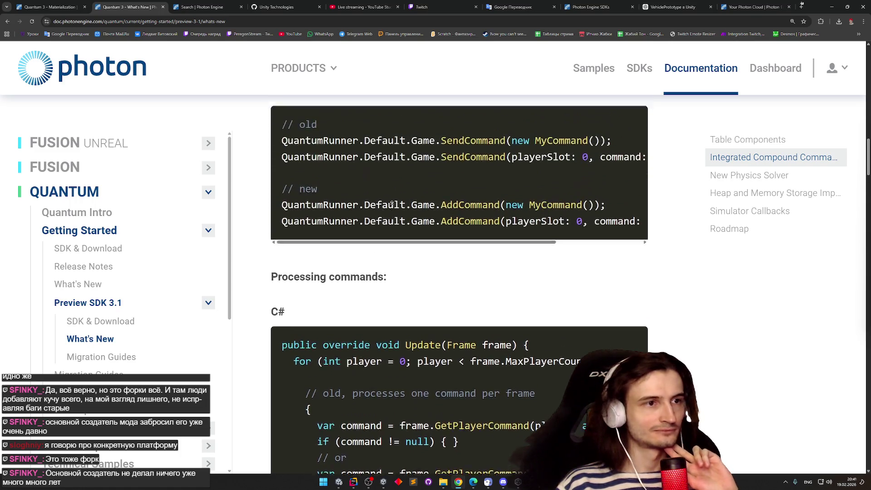
pyautogui.scroll(6, 391, 209)
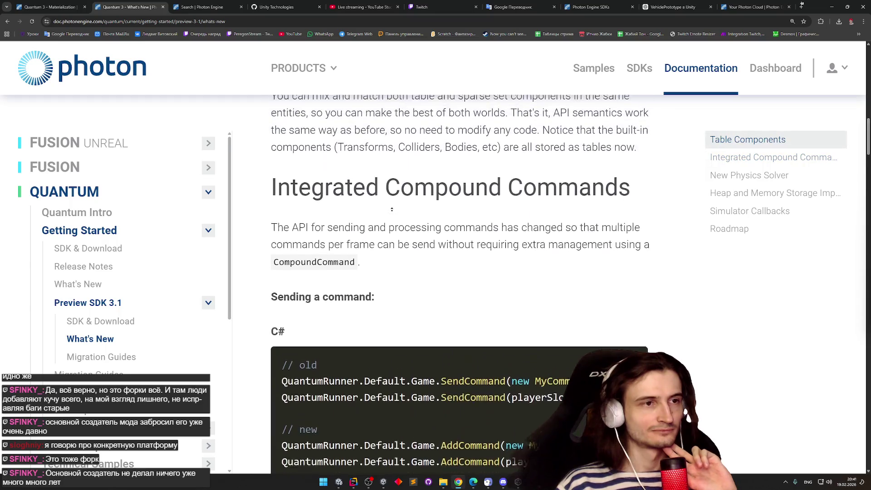
pyautogui.scroll(2, 390, 214)
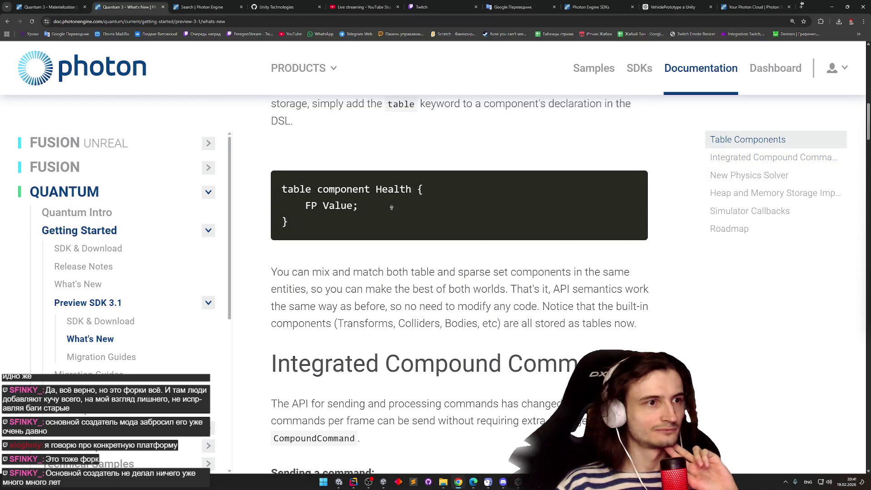
pyautogui.scroll(-3, 226, 284)
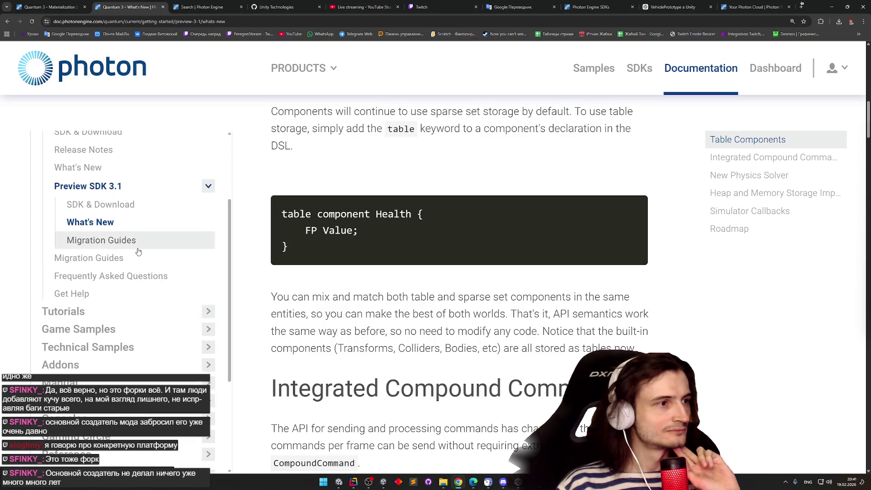
pyautogui.hotkey('ctrl', 'w')
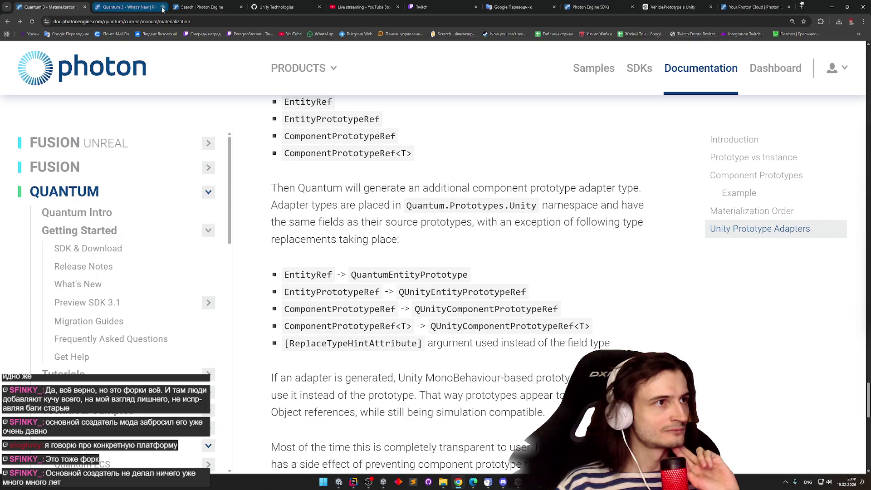
# Expand Maps in the docs sidebar and open the Maps Overview page
pyautogui.scroll(-10, 229, 215)
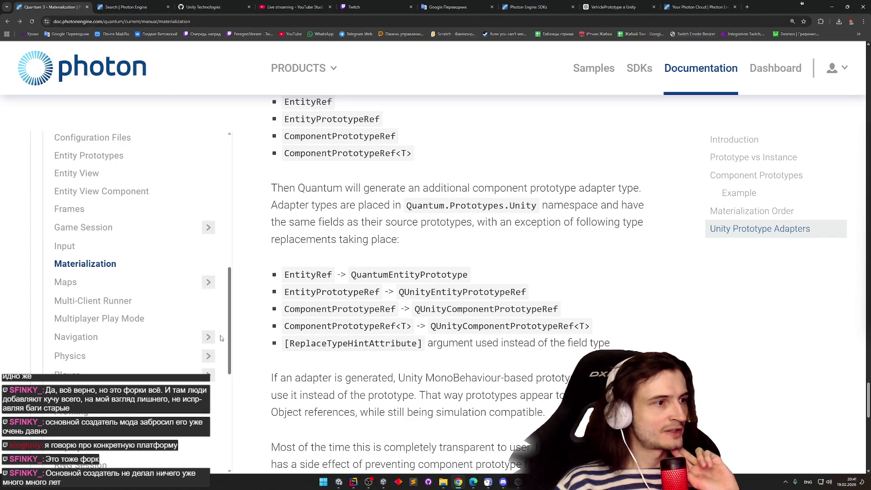
pyautogui.scroll(-6, 234, 336)
pyautogui.scroll(-8, 595, 174)
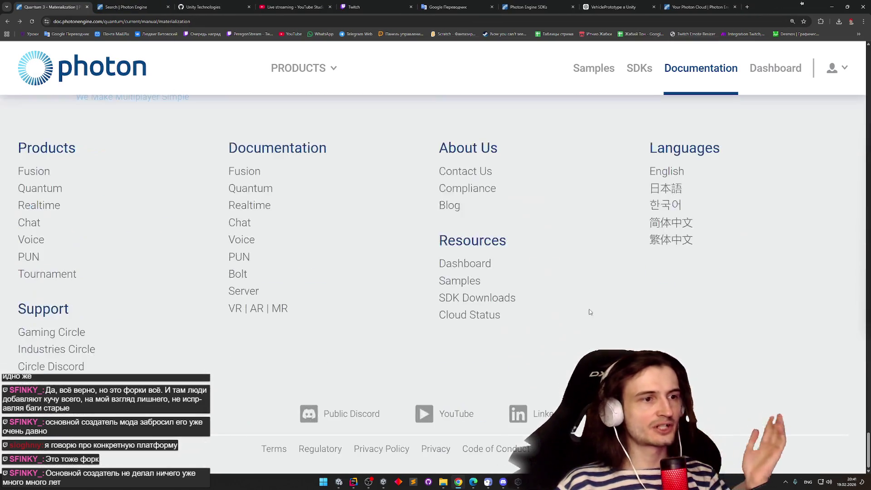
pyautogui.scroll(20, 595, 173)
pyautogui.scroll(12, 595, 173)
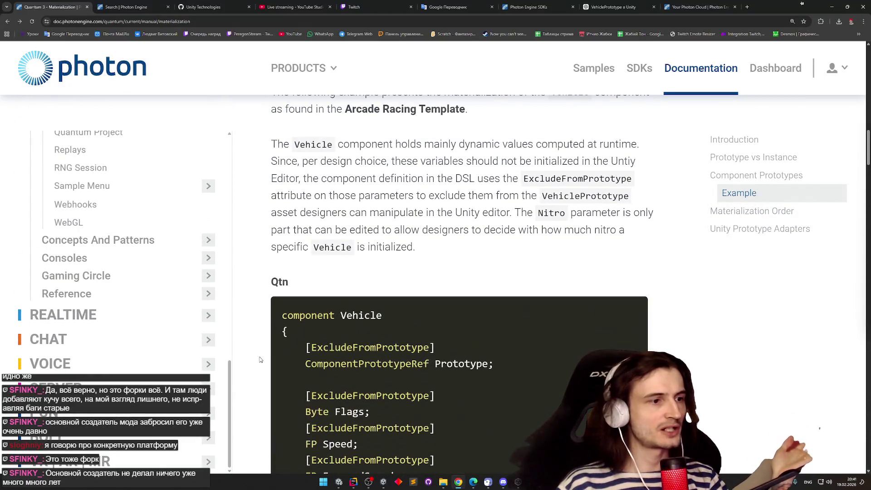
pyautogui.scroll(15, 222, 190)
pyautogui.scroll(-6, 177, 305)
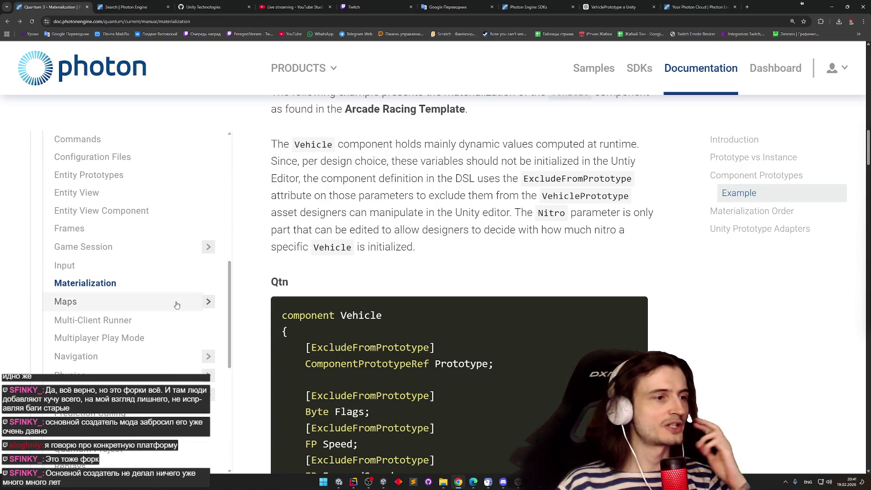
pyautogui.click(177, 304)
pyautogui.click(121, 320)
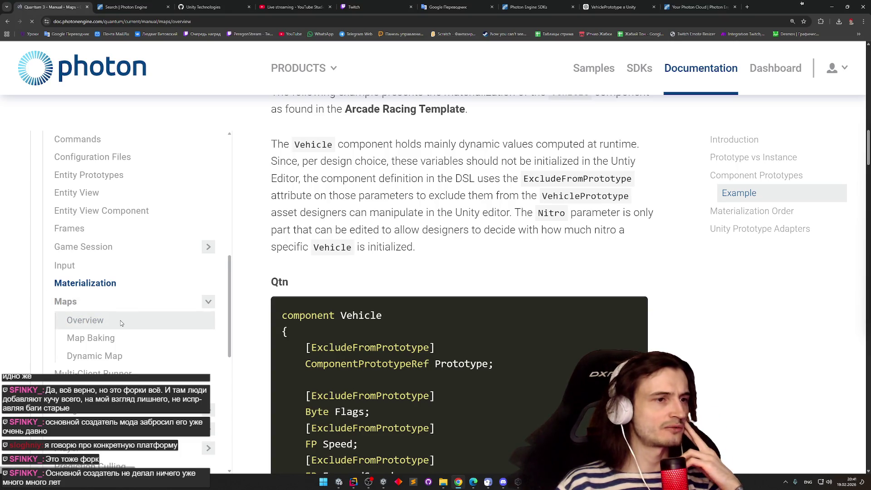
# Scroll the Maps Overview page down to the Map API runtime map-change example
pyautogui.scroll(-3, 235, 264)
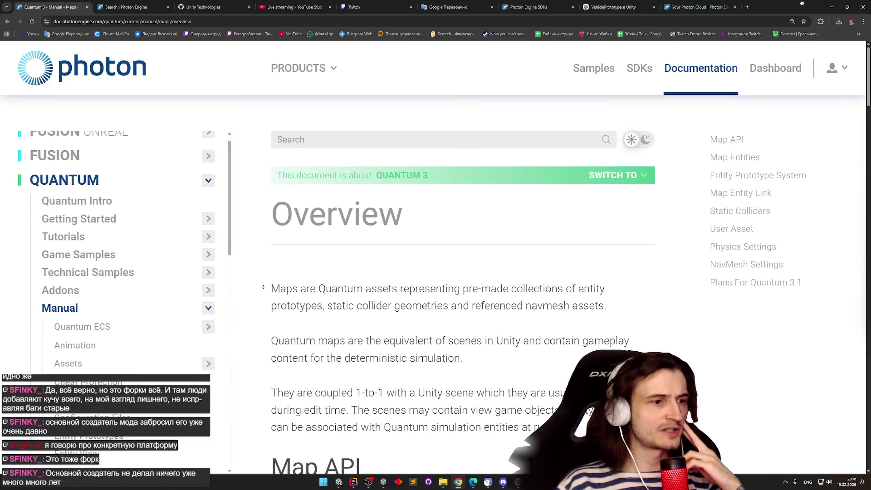
pyautogui.scroll(-15, 234, 264)
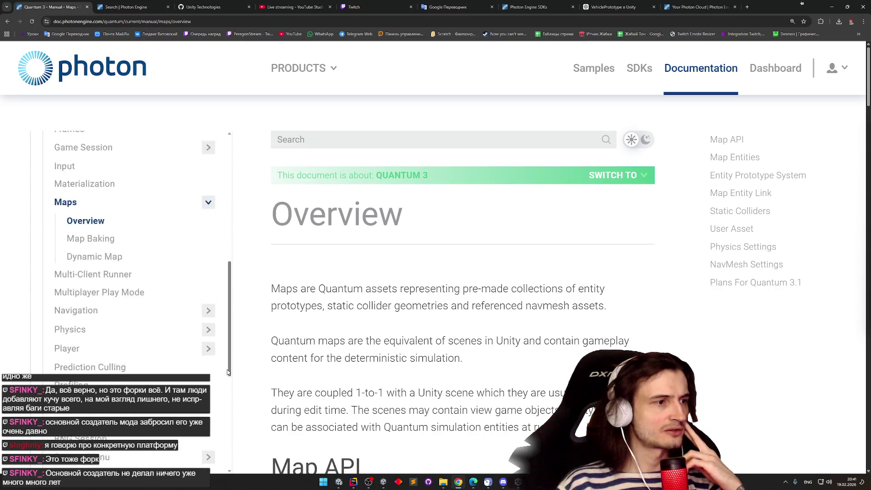
pyautogui.scroll(-5, 868, 104)
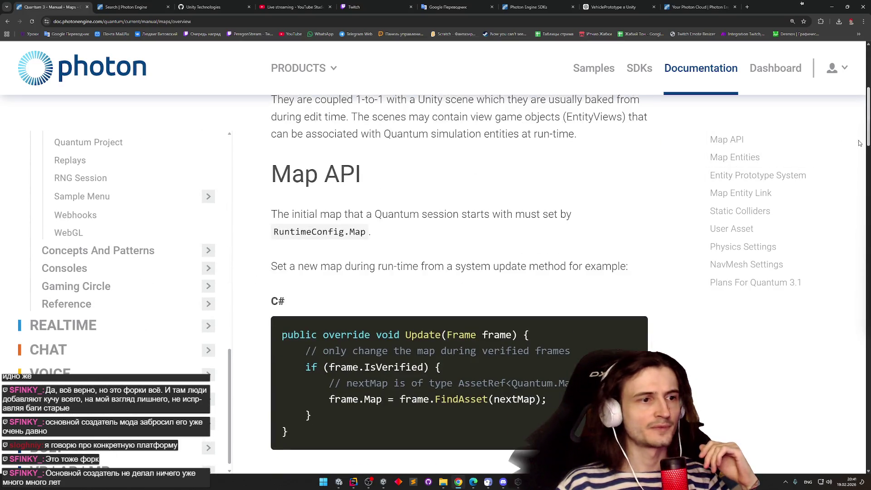
pyautogui.moveTo(229, 355)
pyautogui.mouseDown()
pyautogui.moveTo(226, 254)
pyautogui.moveTo(217, 328)
pyautogui.moveTo(224, 260)
pyautogui.mouseUp()
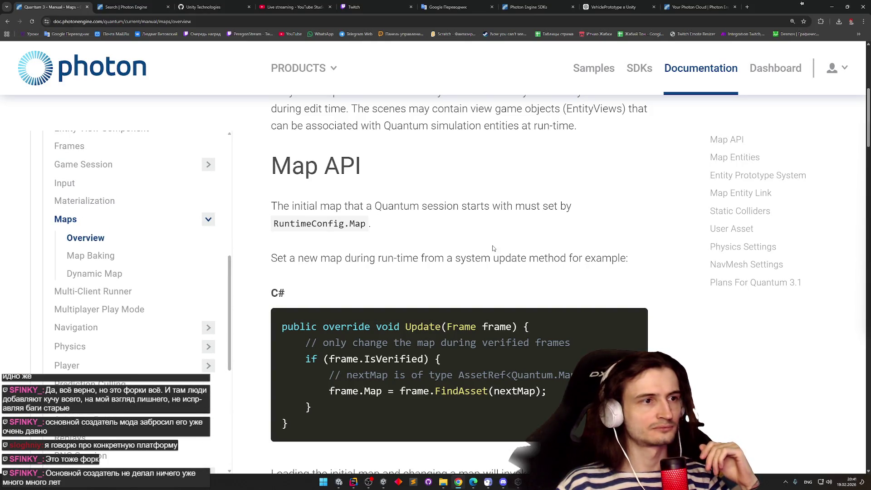
pyautogui.scroll(-1, 512, 248)
pyautogui.scroll(-1, 512, 248)
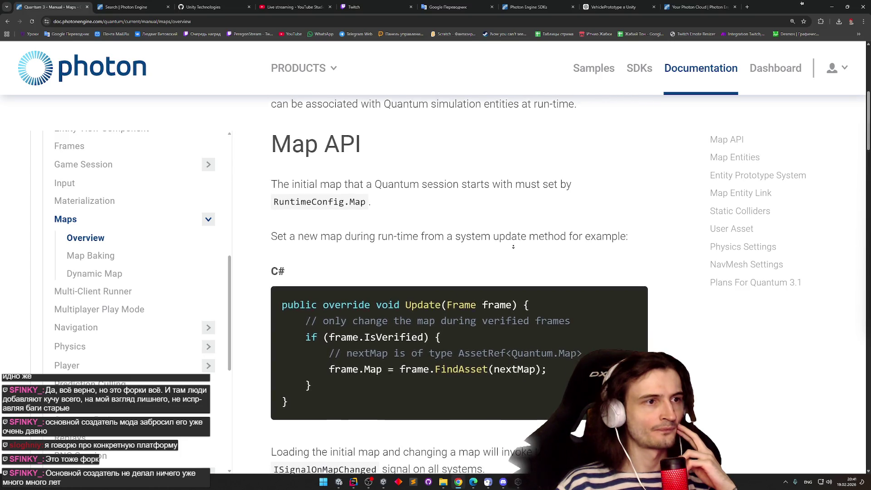
pyautogui.scroll(-2, 505, 236)
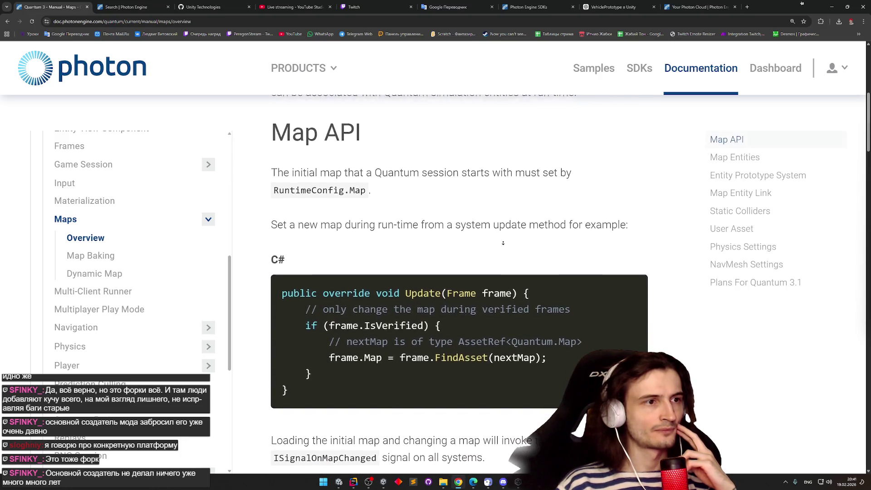
pyautogui.scroll(-2, 503, 243)
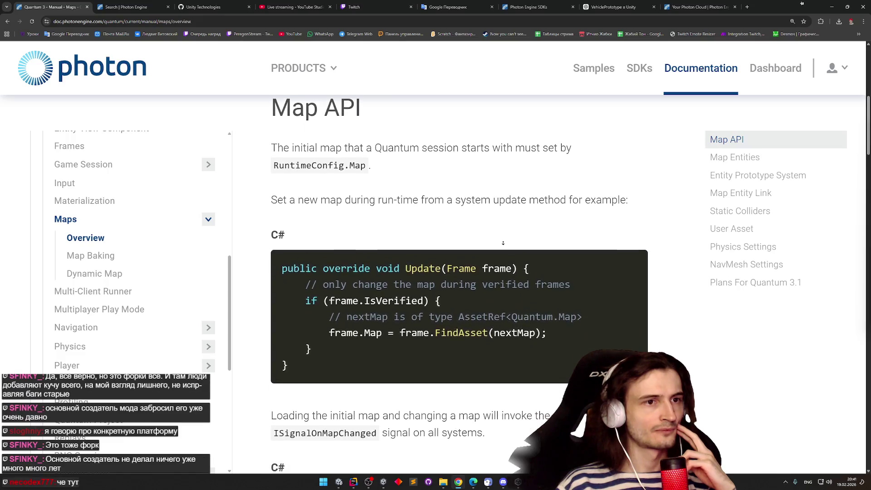
pyautogui.scroll(-2, 503, 243)
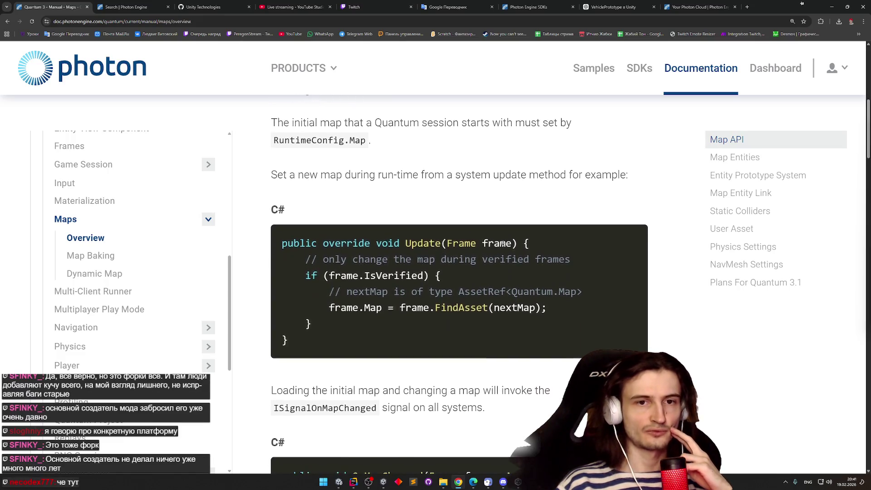
pyautogui.scroll(-2, 503, 243)
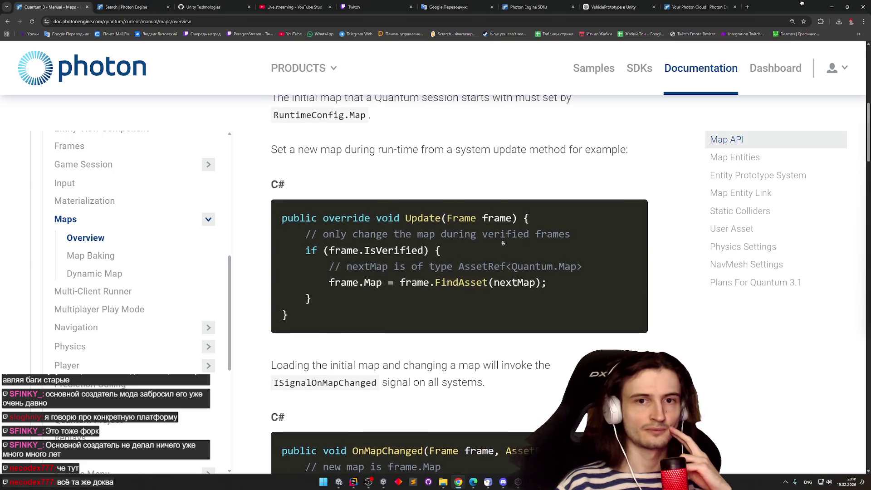
pyautogui.scroll(-1, 503, 243)
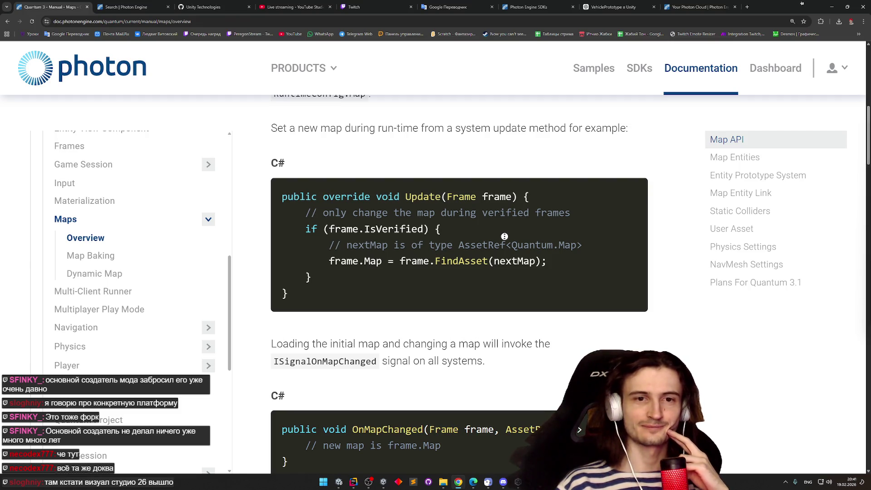
pyautogui.scroll(-1, 501, 241)
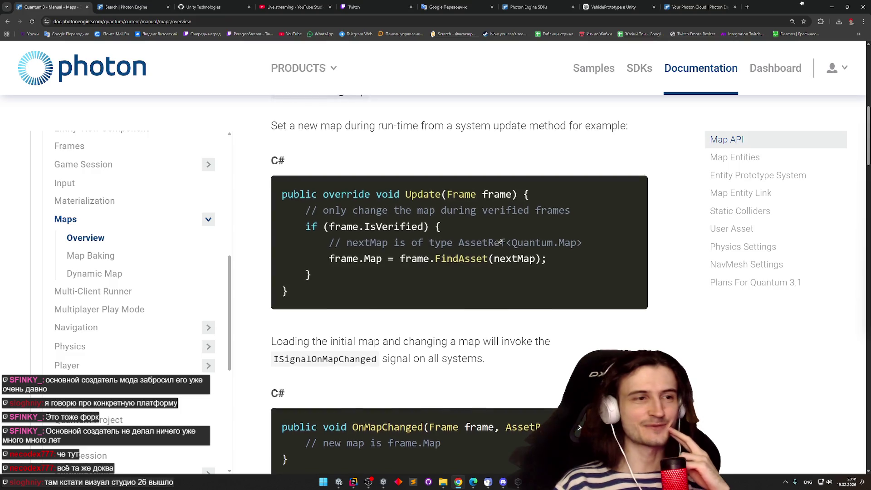
pyautogui.scroll(-1, 501, 241)
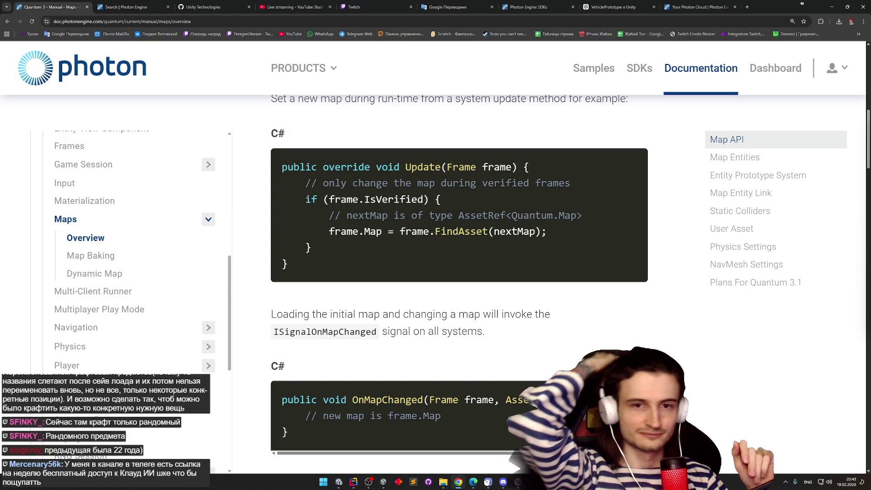
pyautogui.middleClick(695, 218)
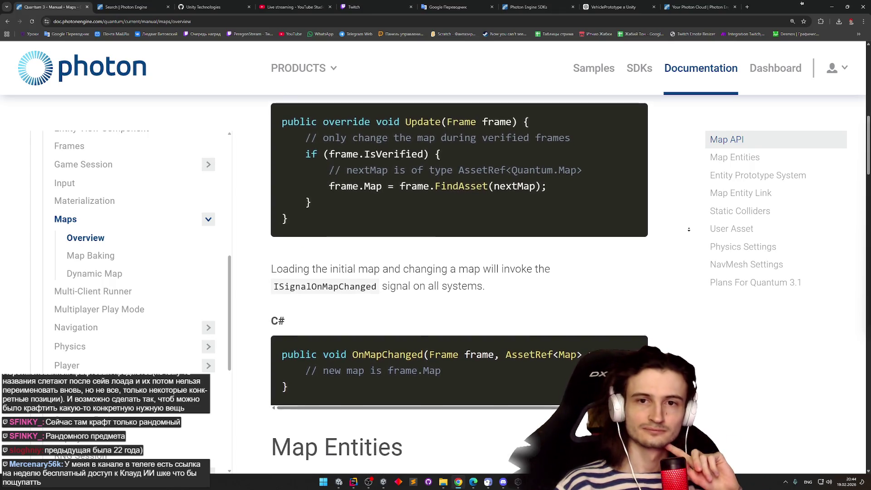
pyautogui.click(688, 229)
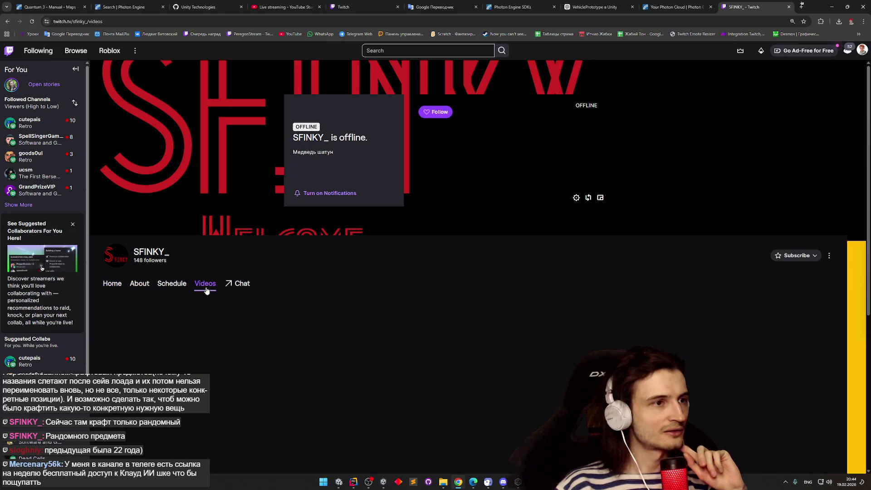
# Alt+Tab from the Twitch channel videos page in Chrome to the Unity editor
pyautogui.hotkey('alt', 'Tab')
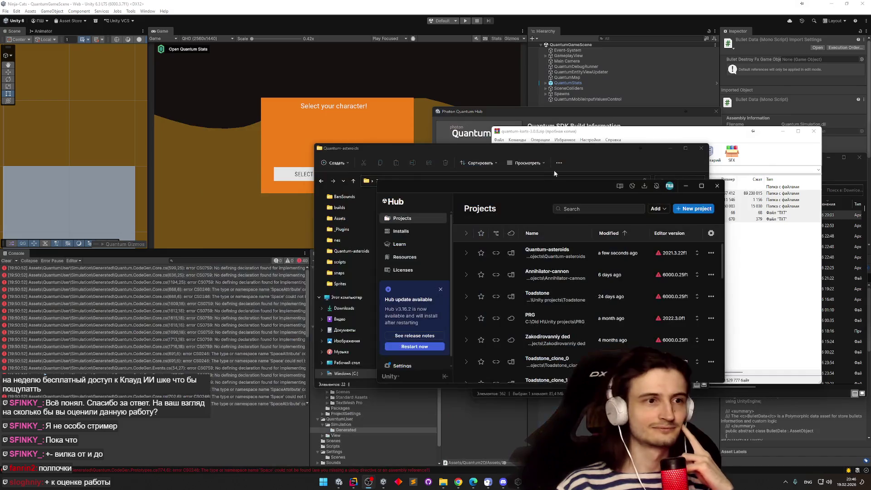
# Minimise Unity Hub and Explorer, close WinRAR, Explorer and Photon Quantum Hub, then minimise Unity
pyautogui.click(685, 186)
pyautogui.click(669, 149)
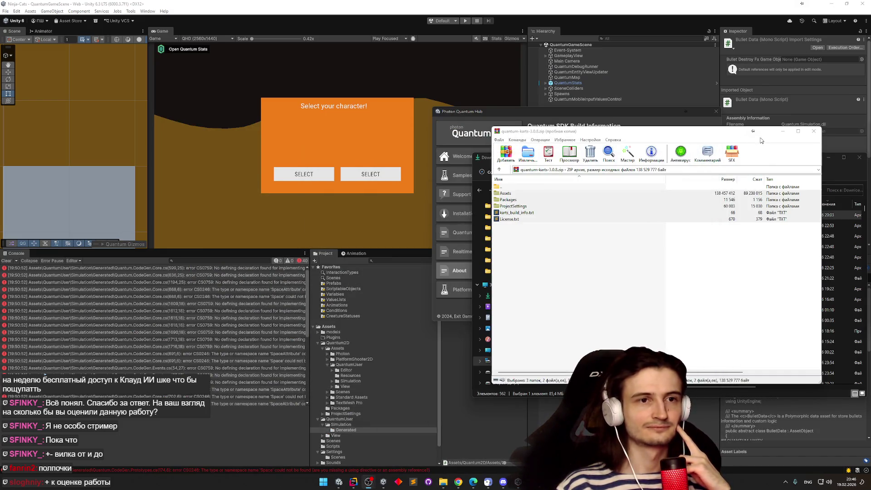
pyautogui.click(810, 132)
pyautogui.click(859, 157)
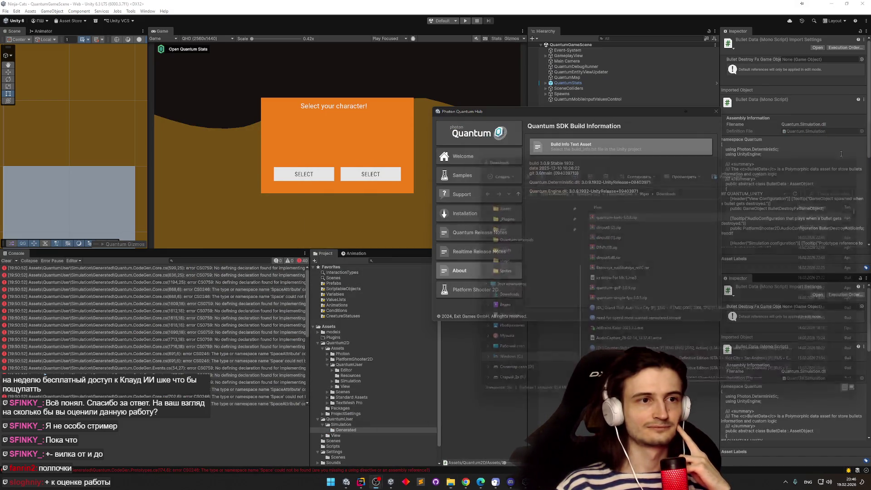
pyautogui.click(715, 111)
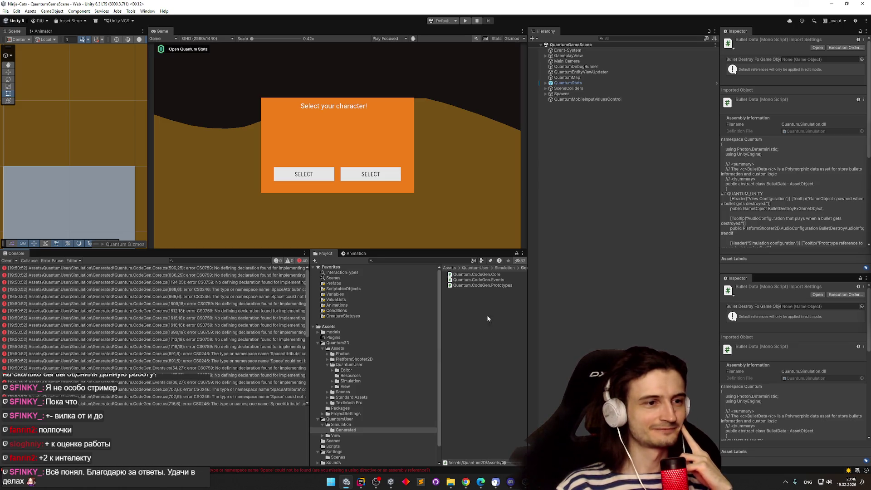
pyautogui.click(831, 5)
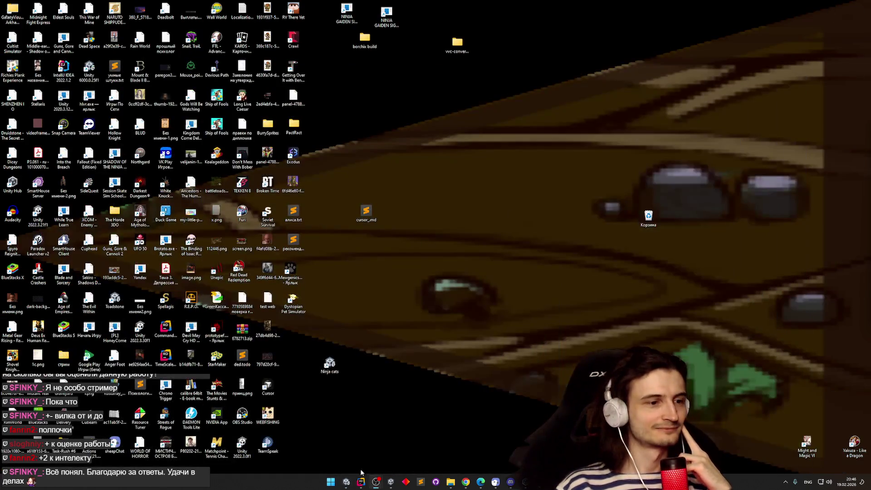
# Restore Chrome, close the Twitch Videos tab, and return to the 'Quantum 3 - Manual - Maps' tab
pyautogui.click(465, 482)
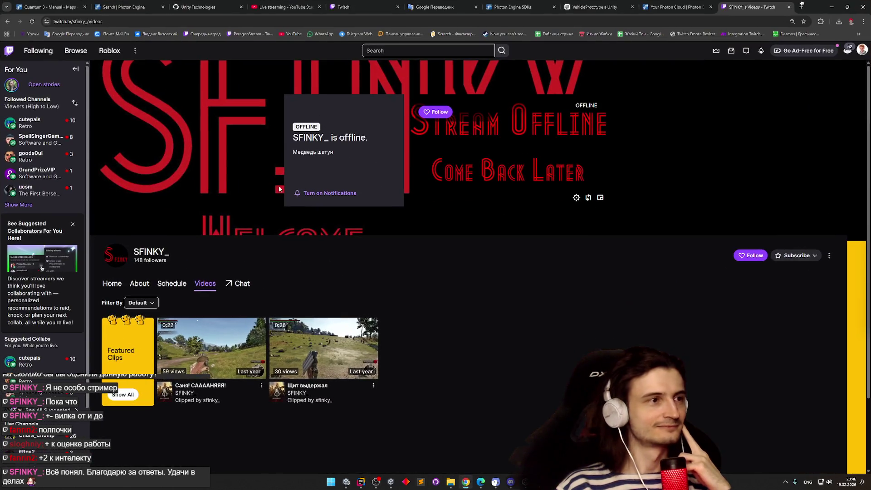
pyautogui.click(704, 6)
pyautogui.click(787, 7)
pyautogui.click(362, 6)
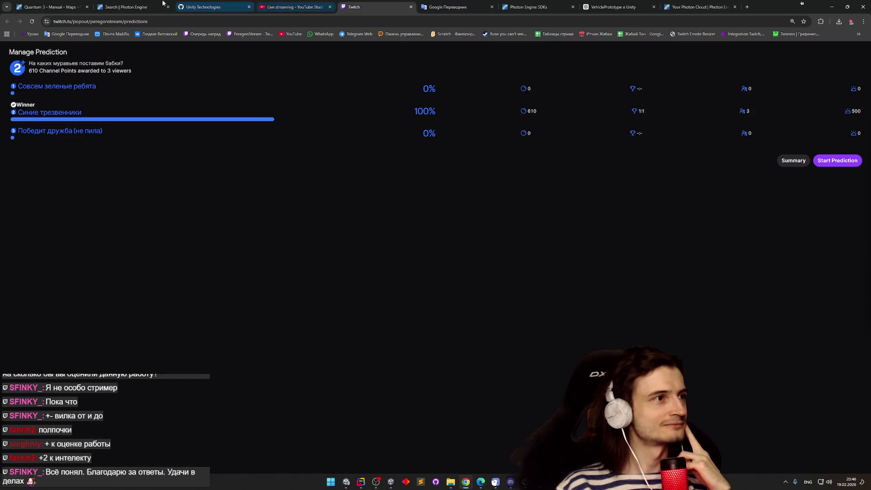
pyautogui.click(170, 3)
pyautogui.click(63, 3)
pyautogui.hotkey('ctrl', 'Tab')
pyautogui.click(62, 4)
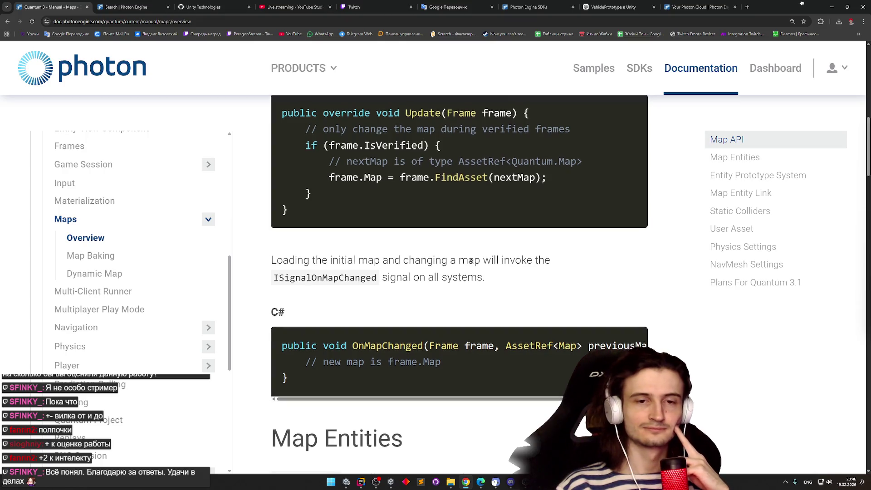
pyautogui.scroll(-1, 471, 260)
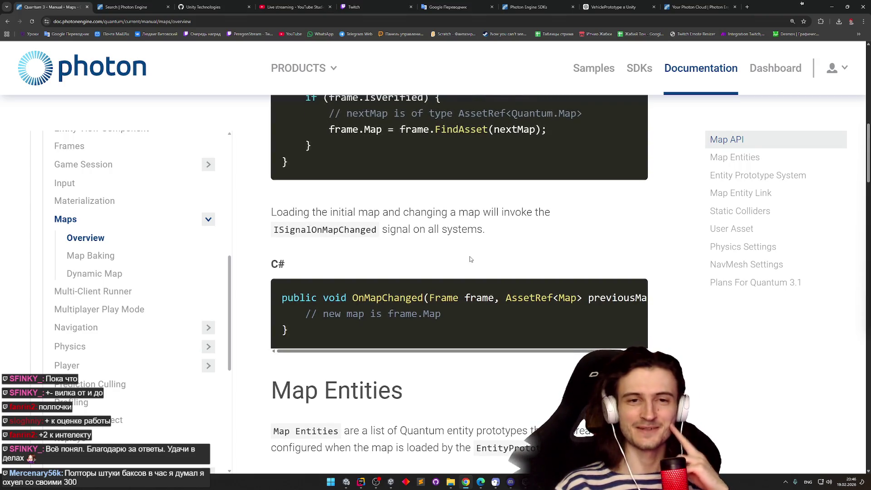
# Autoscroll the Maps overview back to the 'Set a new map during run-time' C# example
pyautogui.middleClick(468, 258)
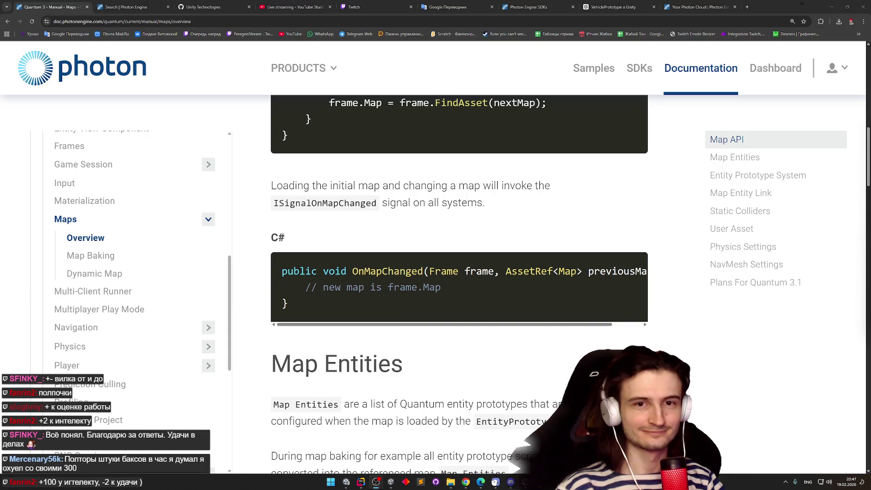
pyautogui.press('super+space')
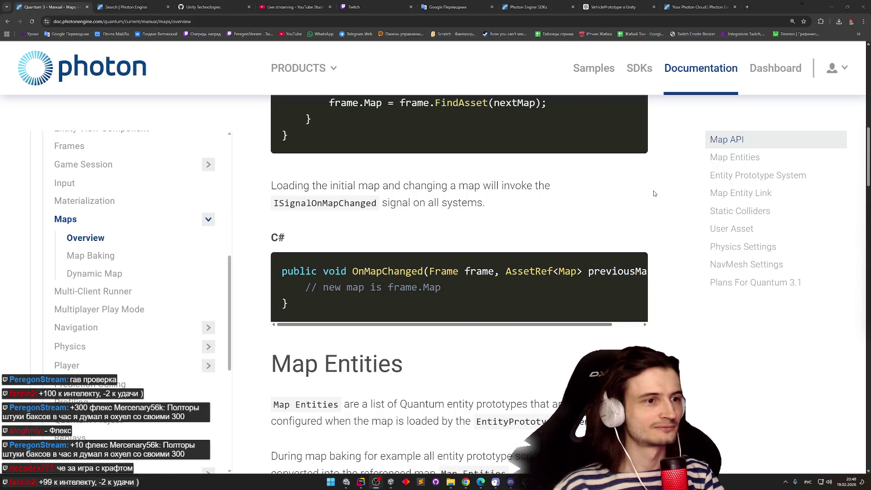
pyautogui.middleClick(665, 195)
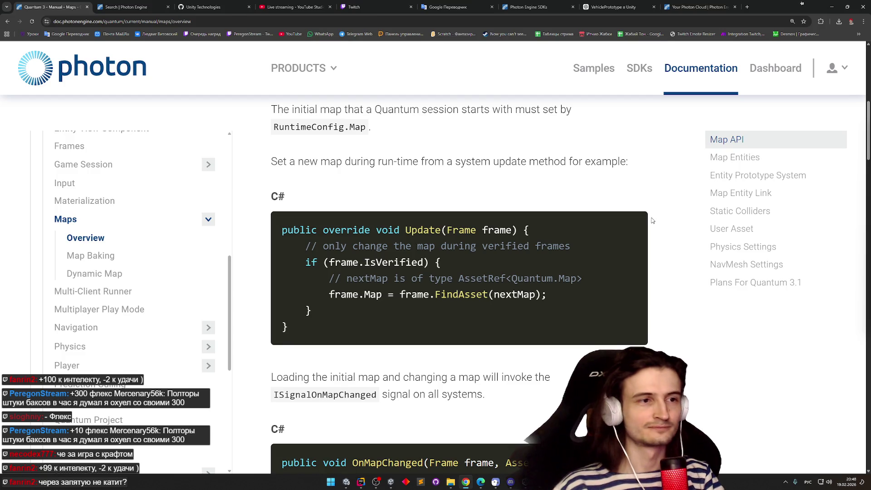
# Autoscroll the Maps overview up to the Map API heading, then open the Windows Start menu
pyautogui.middleClick(671, 222)
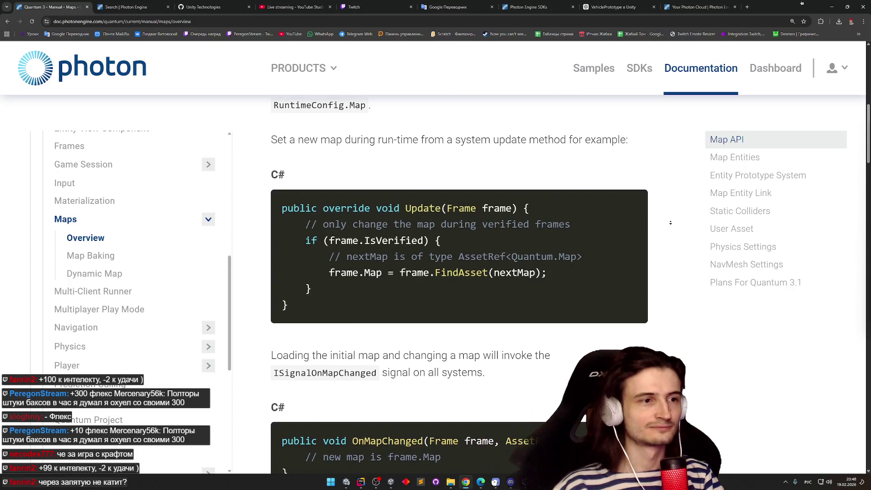
pyautogui.middleClick(791, 257)
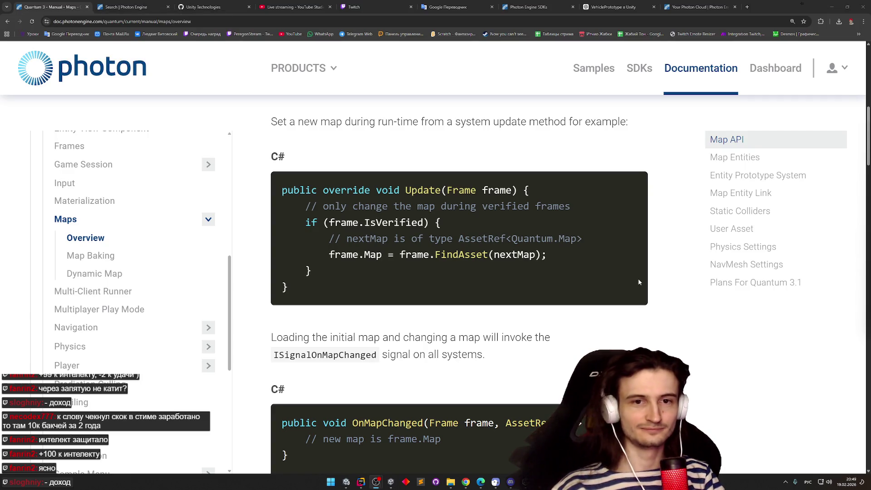
pyautogui.middleClick(676, 231)
pyautogui.click(677, 233)
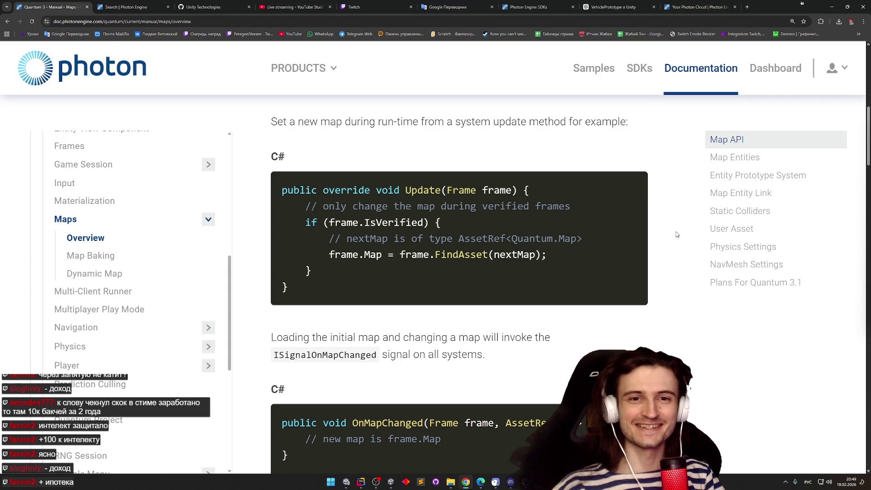
pyautogui.middleClick(674, 234)
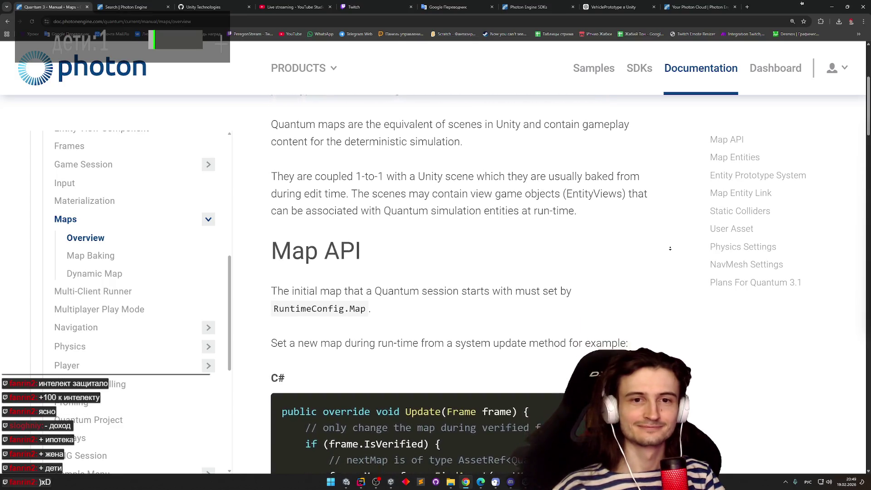
pyautogui.click(671, 249)
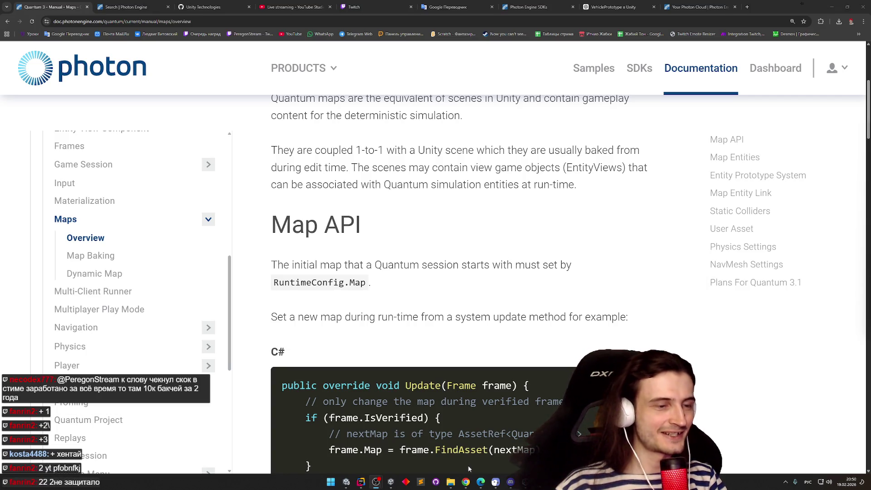
pyautogui.click(330, 481)
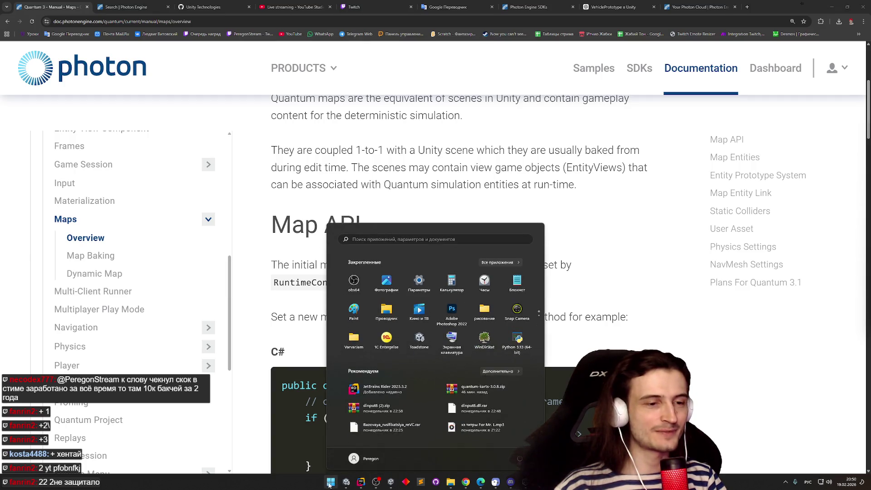
# Launch Unity Hub from the Start menu to open the Annihilator-cannon project
pyautogui.click(524, 481)
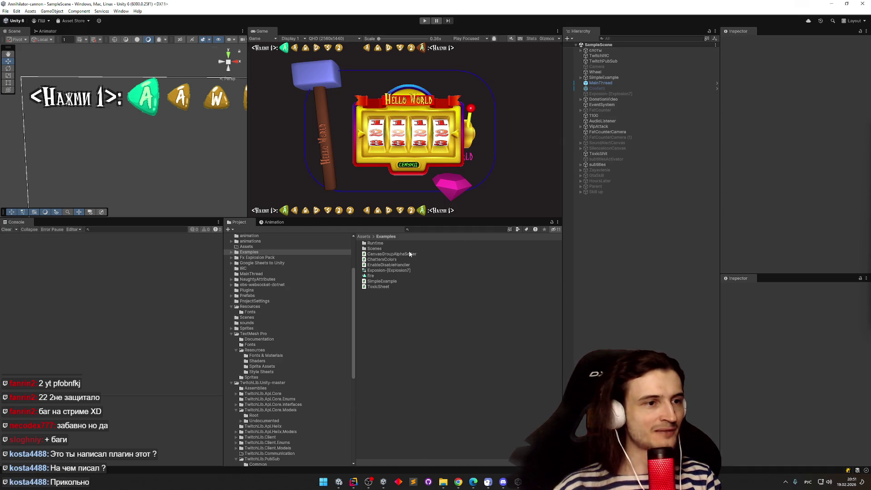
# Open the SimpleExample object's script from the Inspector and confirm loading the solution in Rider
pyautogui.click(602, 62)
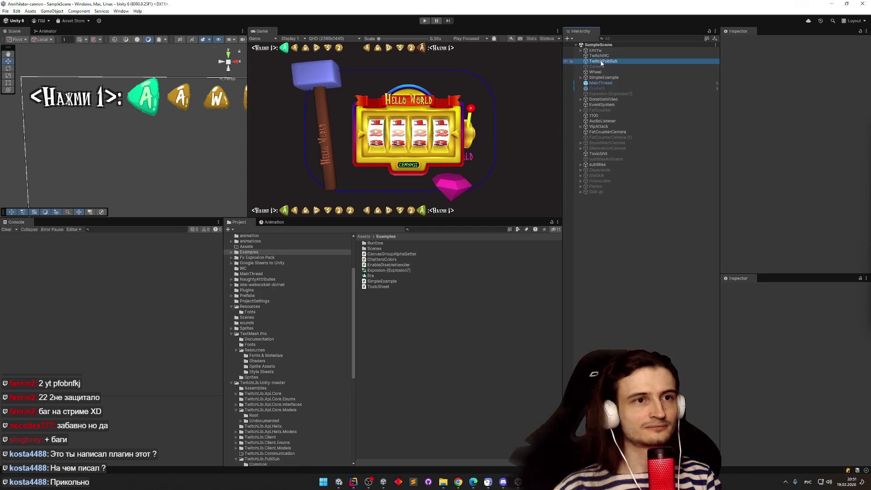
pyautogui.click(603, 77)
pyautogui.click(806, 99)
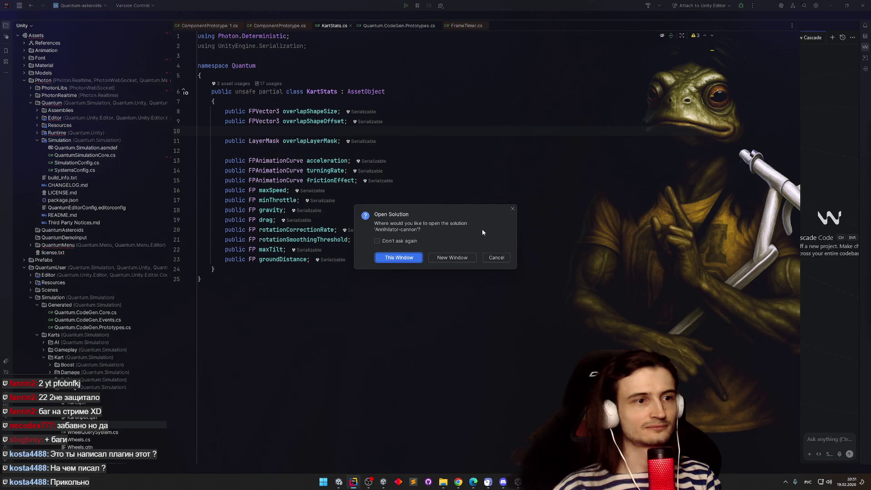
pyautogui.click(461, 255)
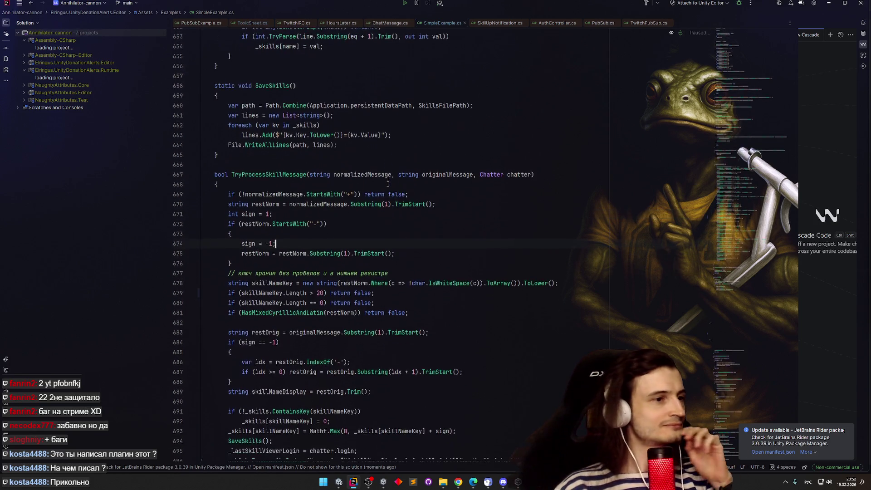
pyautogui.scroll(3, 589, 176)
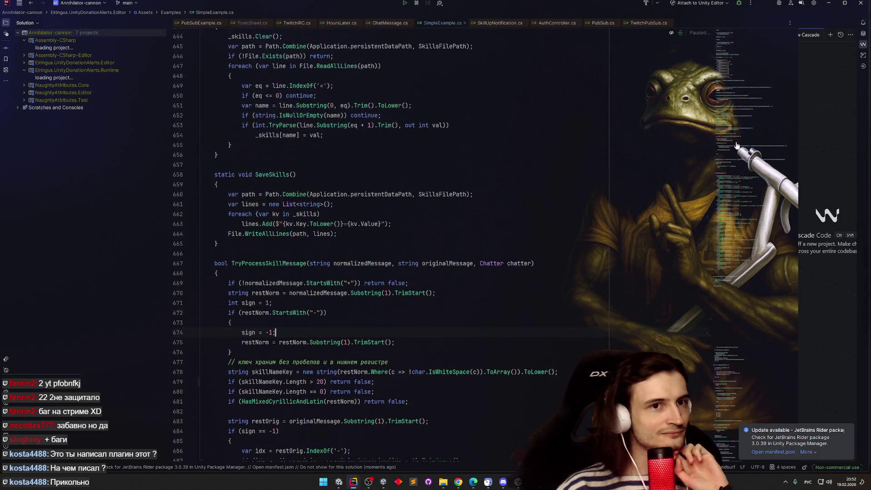
pyautogui.scroll(2, 793, 176)
pyautogui.click(653, 273)
pyautogui.scroll(-2, 654, 222)
pyautogui.scroll(2, 707, 134)
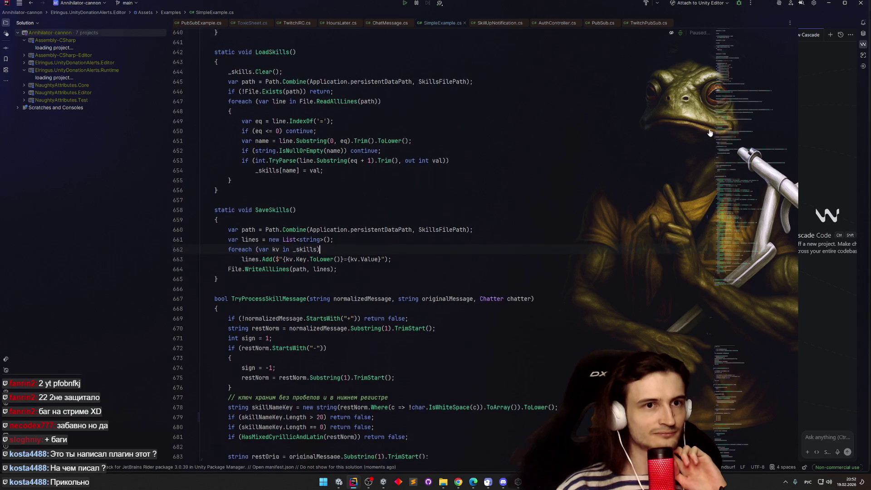
pyautogui.click(718, 124)
pyautogui.scroll(20, 721, 118)
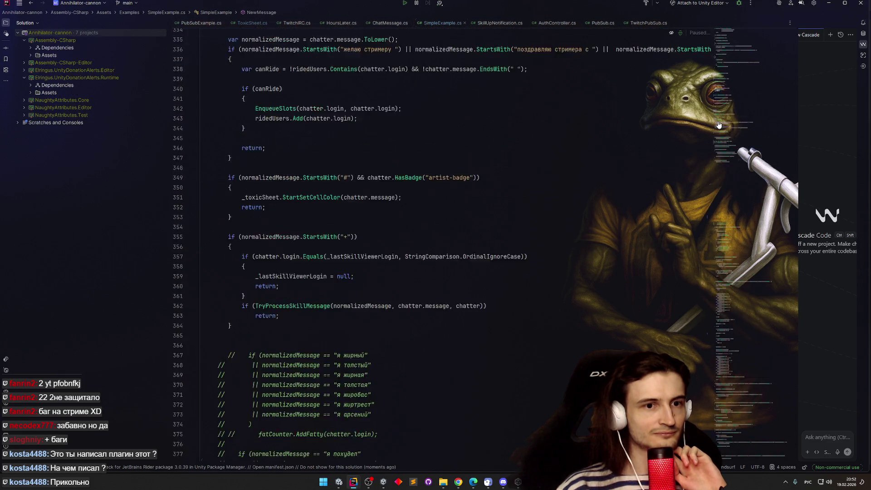
pyautogui.scroll(15, 731, 86)
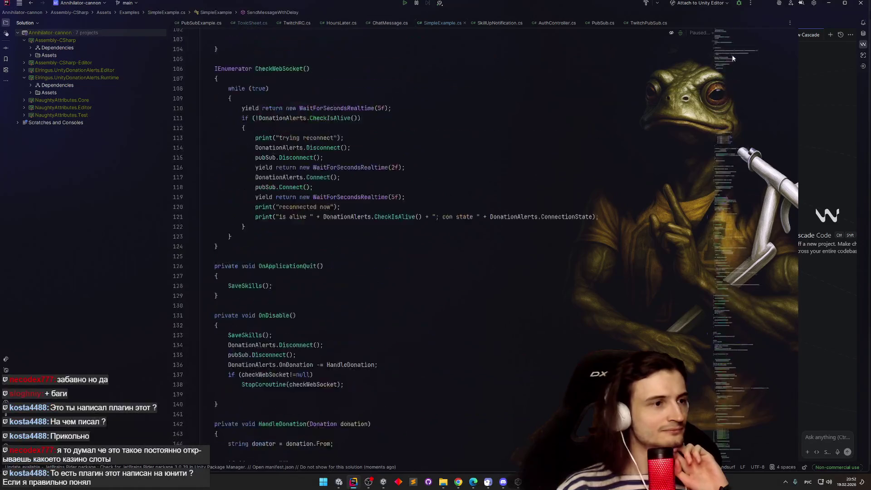
pyautogui.scroll(-3, 733, 64)
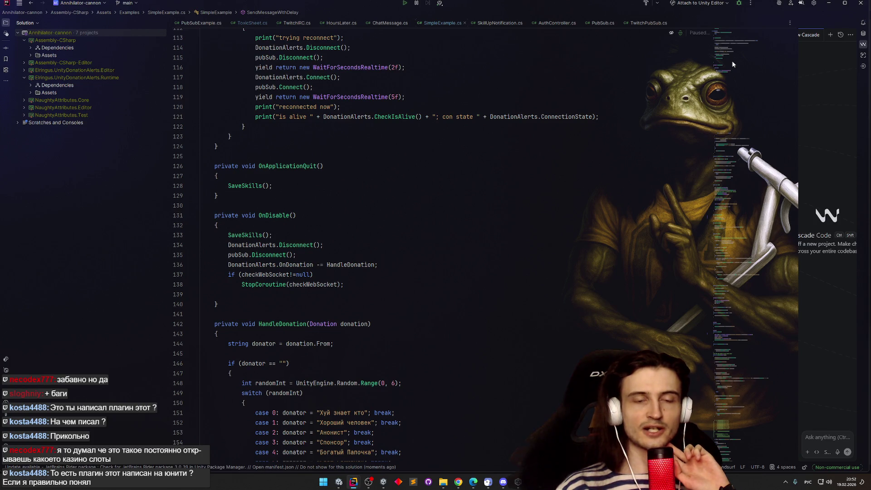
pyautogui.scroll(5, 732, 63)
pyautogui.scroll(20, 735, 50)
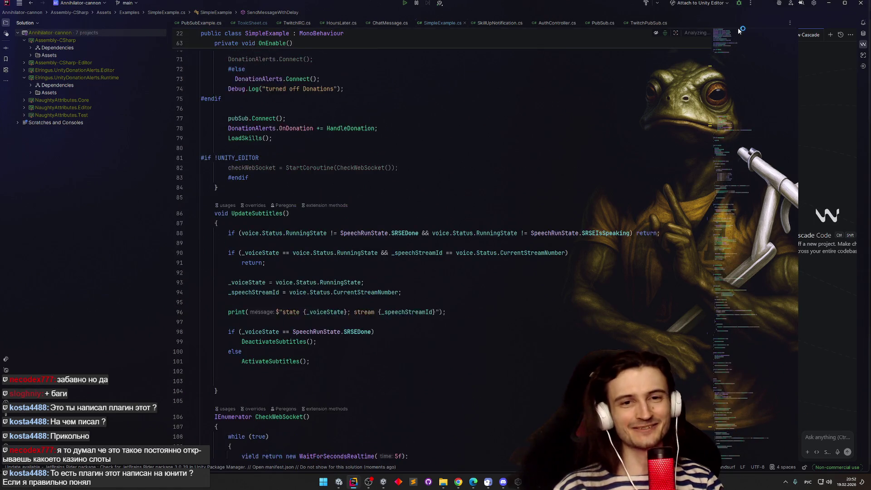
pyautogui.scroll(-20, 725, 64)
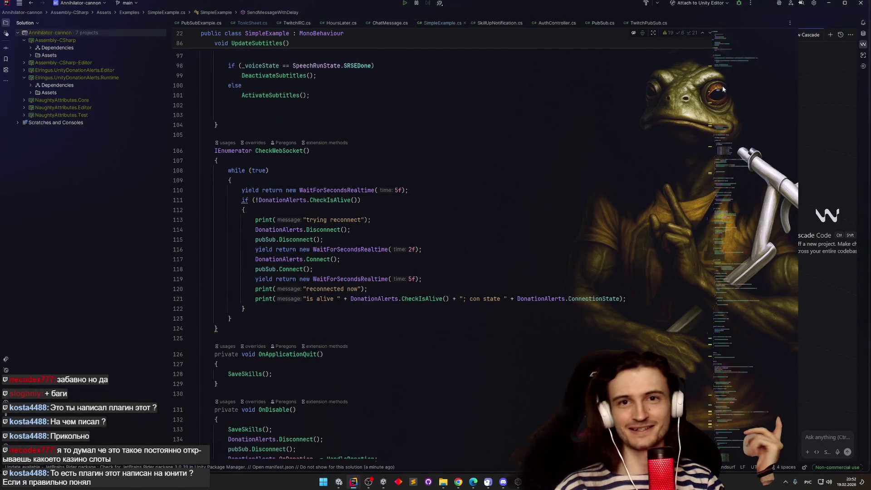
pyautogui.scroll(15, 723, 82)
pyautogui.scroll(14, 733, 65)
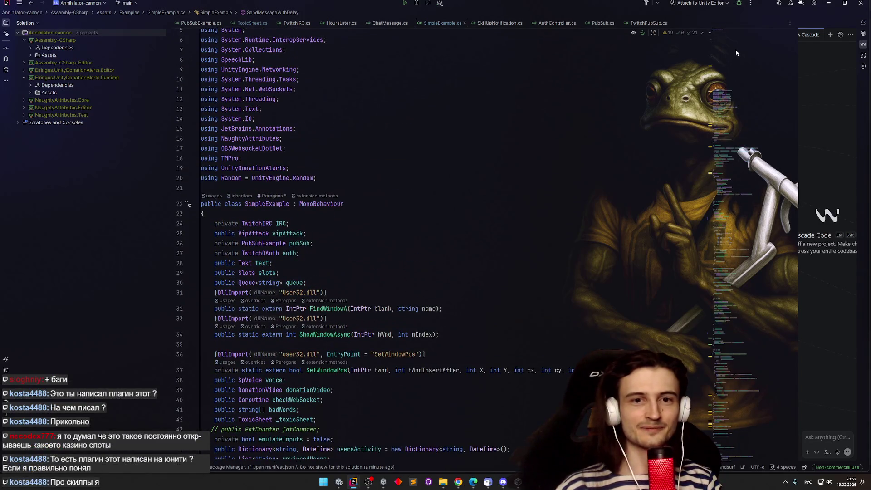
pyautogui.scroll(-4, 736, 51)
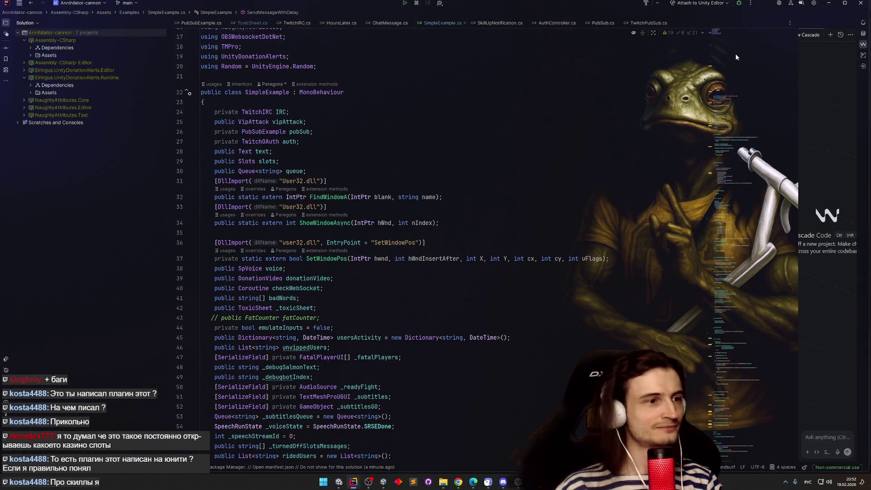
pyautogui.scroll(-12, 735, 56)
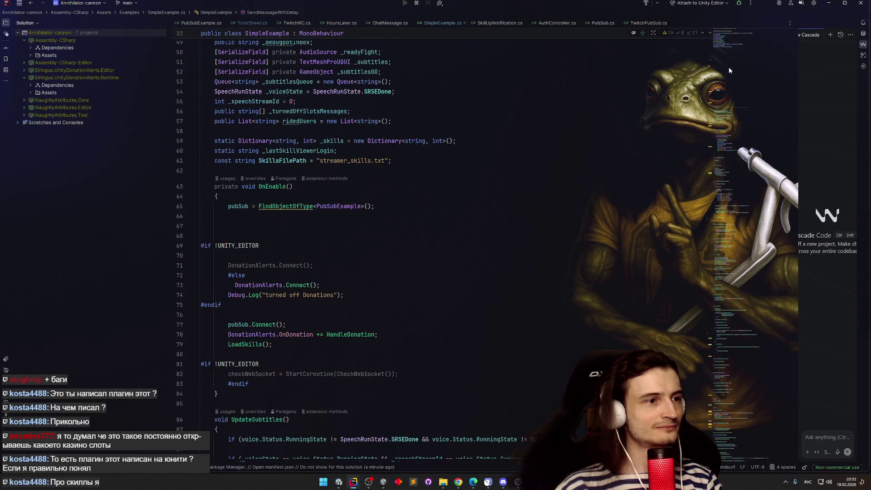
pyautogui.scroll(-5, 728, 69)
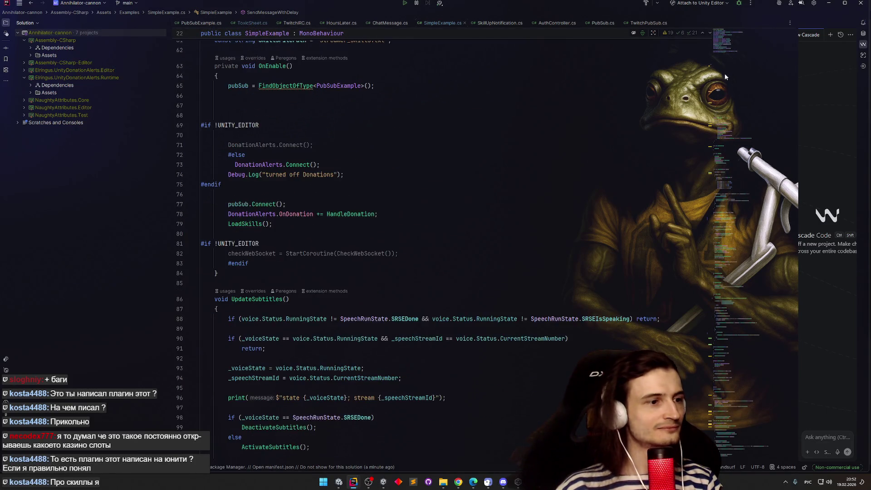
pyautogui.scroll(-5, 724, 79)
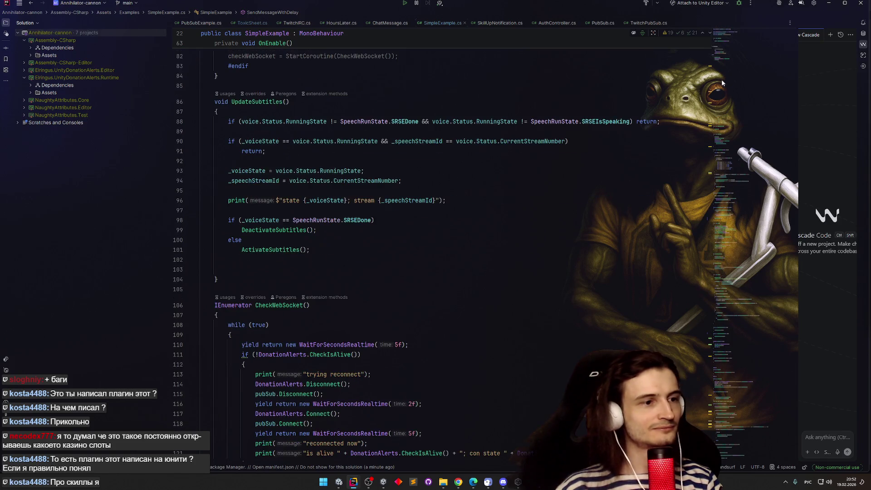
pyautogui.scroll(-3, 721, 85)
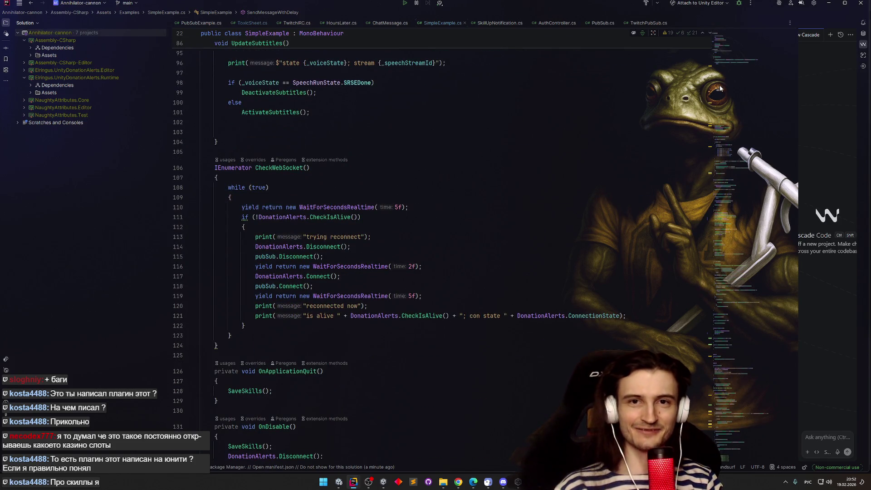
pyautogui.scroll(1, 720, 85)
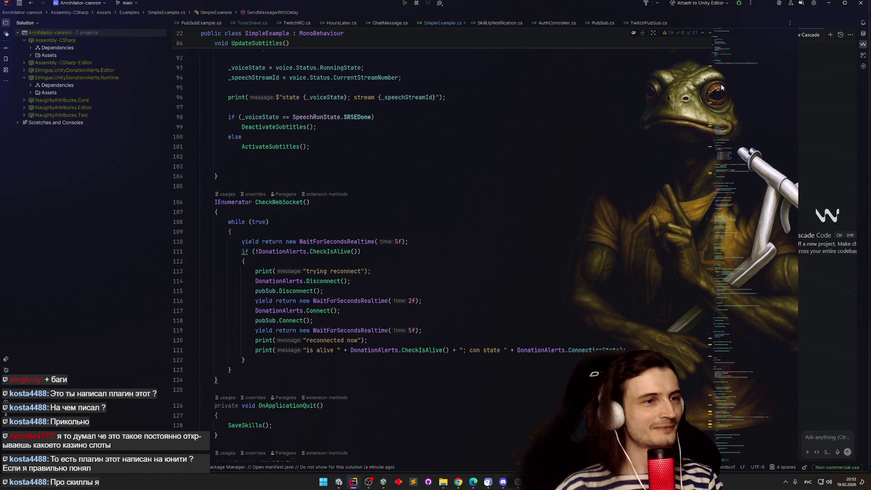
pyautogui.scroll(-2, 721, 86)
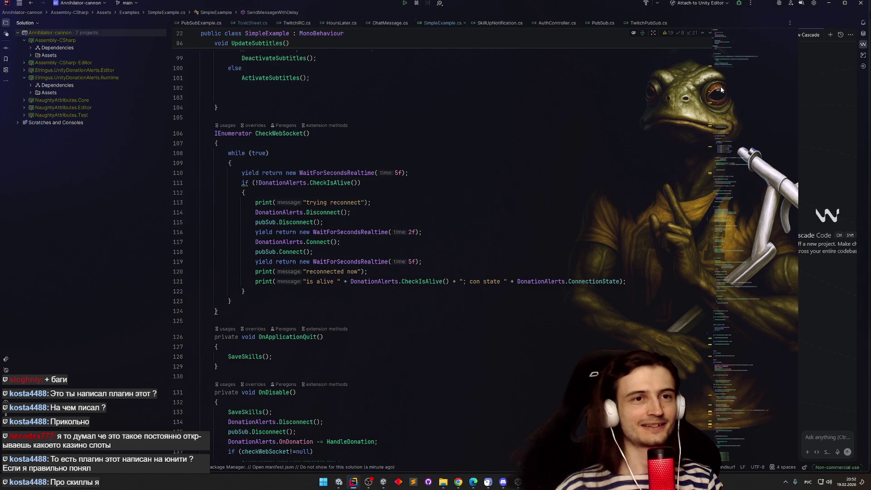
pyautogui.scroll(7, 724, 86)
pyautogui.scroll(-6, 733, 77)
pyautogui.scroll(-20, 732, 89)
pyautogui.scroll(-11, 716, 123)
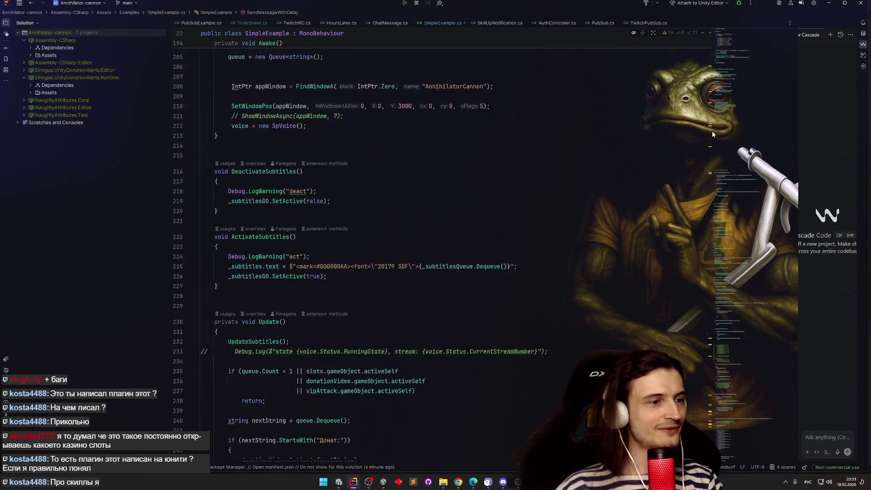
pyautogui.scroll(-3, 712, 134)
pyautogui.scroll(20, 711, 137)
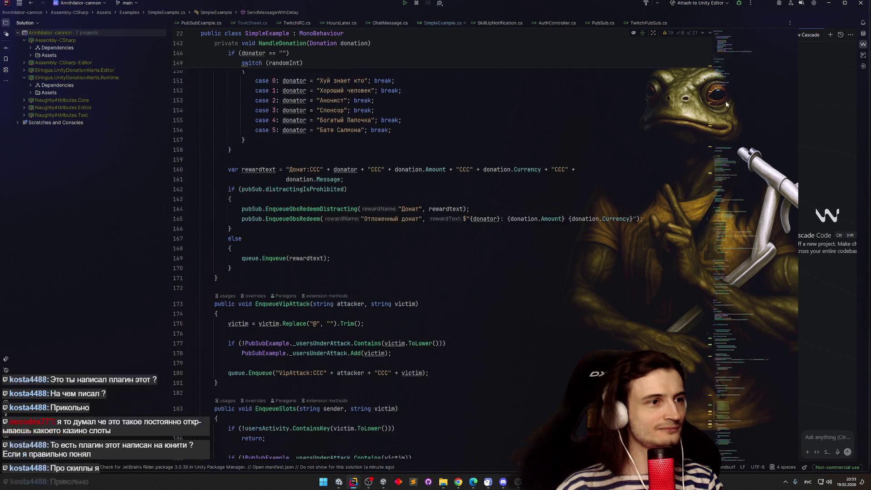
pyautogui.scroll(-20, 740, 58)
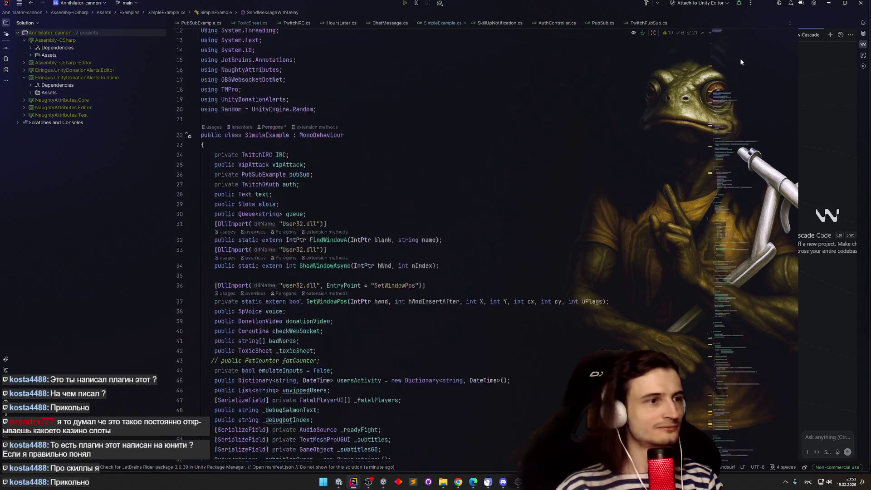
pyautogui.scroll(-18, 726, 108)
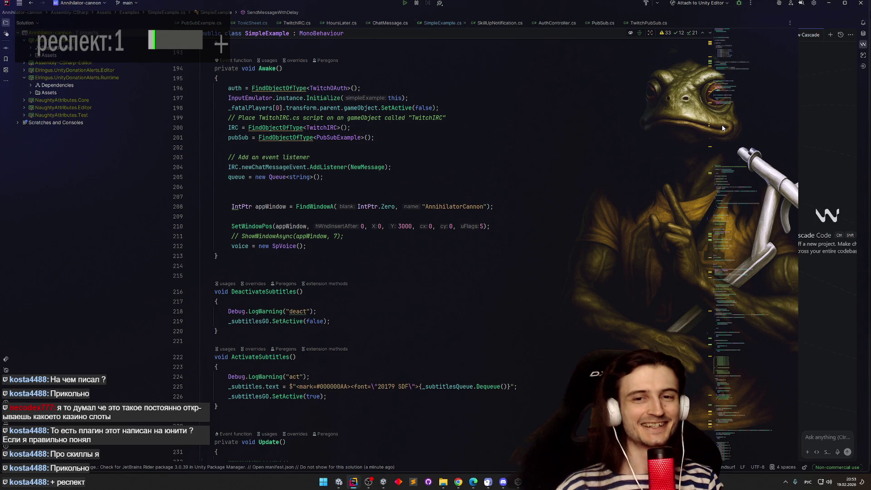
pyautogui.scroll(-2, 721, 129)
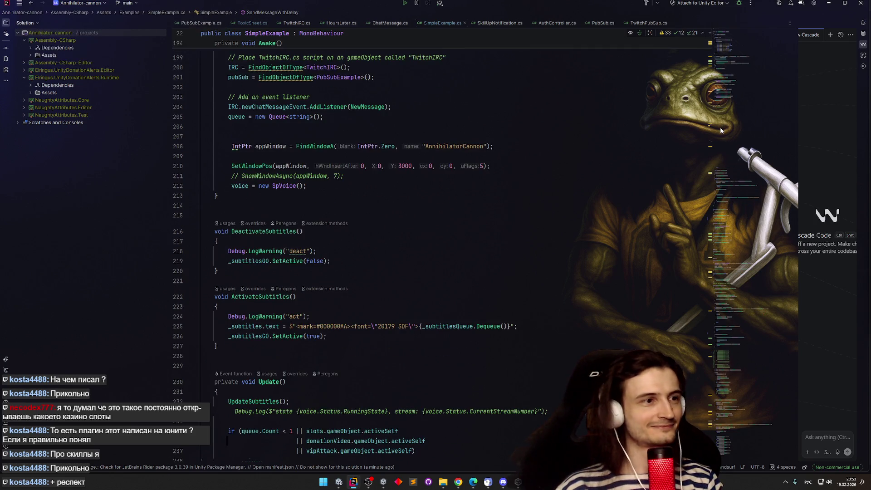
pyautogui.scroll(-6, 719, 127)
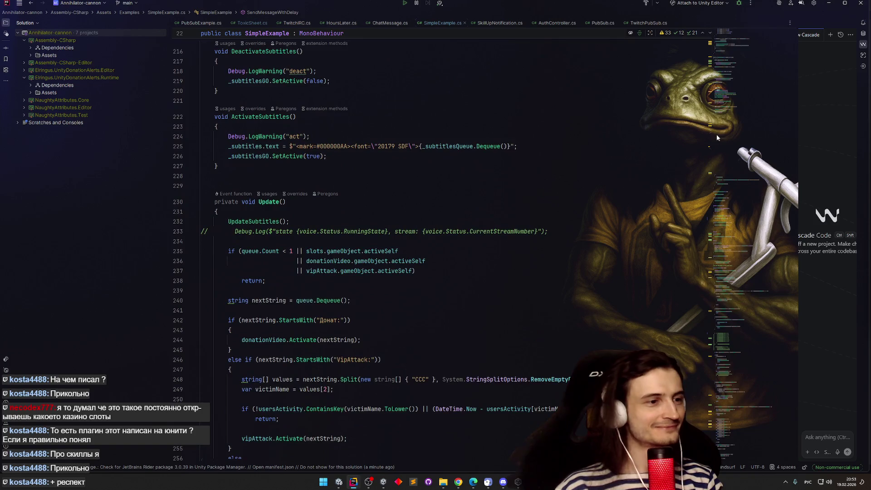
pyautogui.scroll(-2, 717, 137)
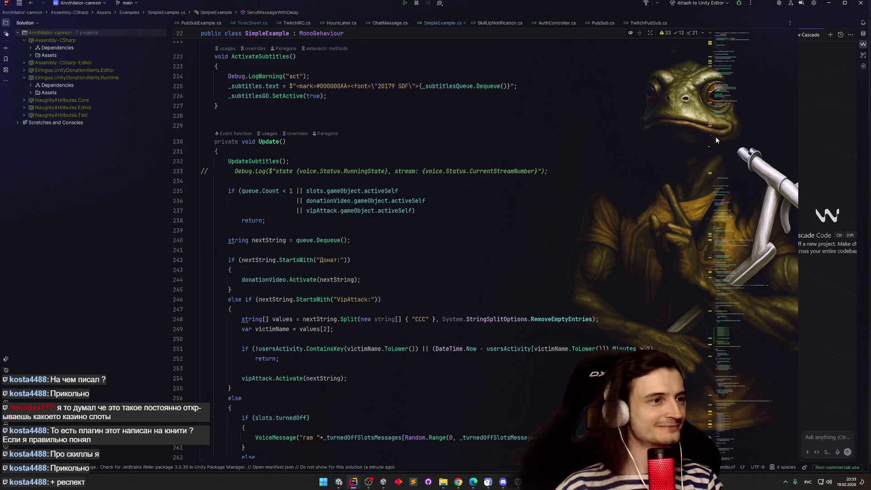
pyautogui.scroll(-3, 716, 141)
pyautogui.scroll(-20, 715, 144)
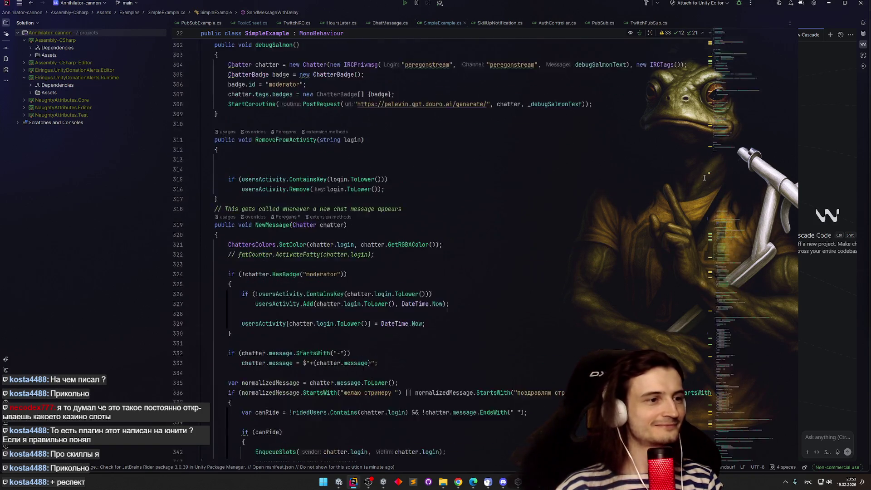
pyautogui.scroll(1, 701, 194)
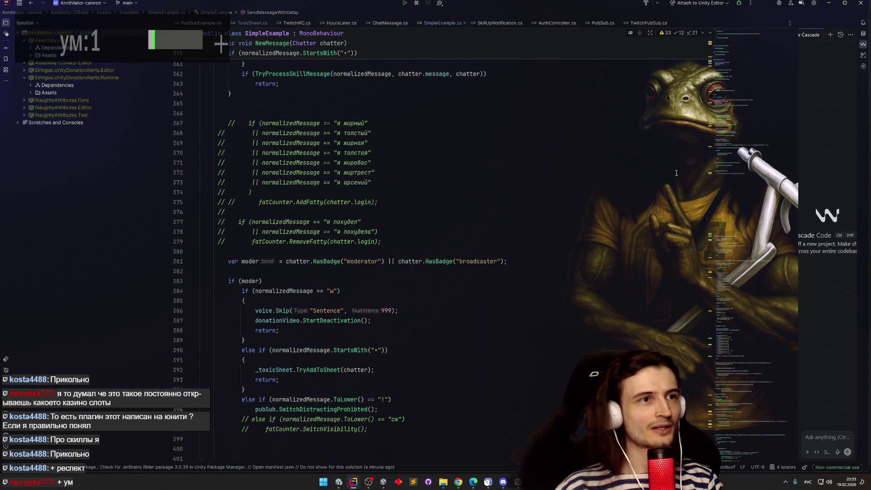
pyautogui.scroll(-10, 728, 234)
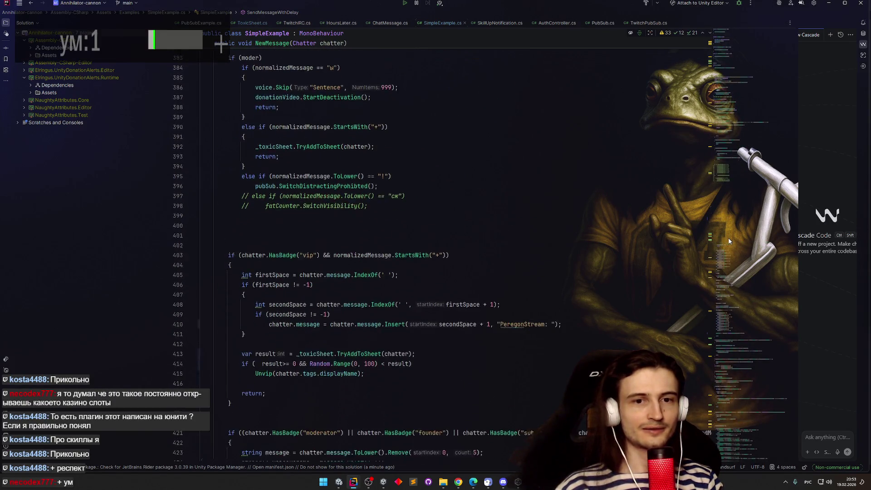
pyautogui.scroll(-1, 729, 244)
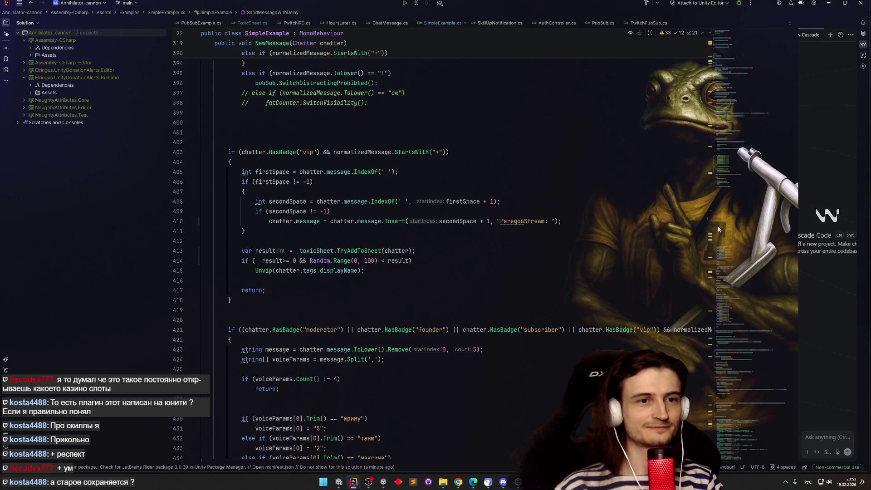
pyautogui.scroll(-15, 718, 230)
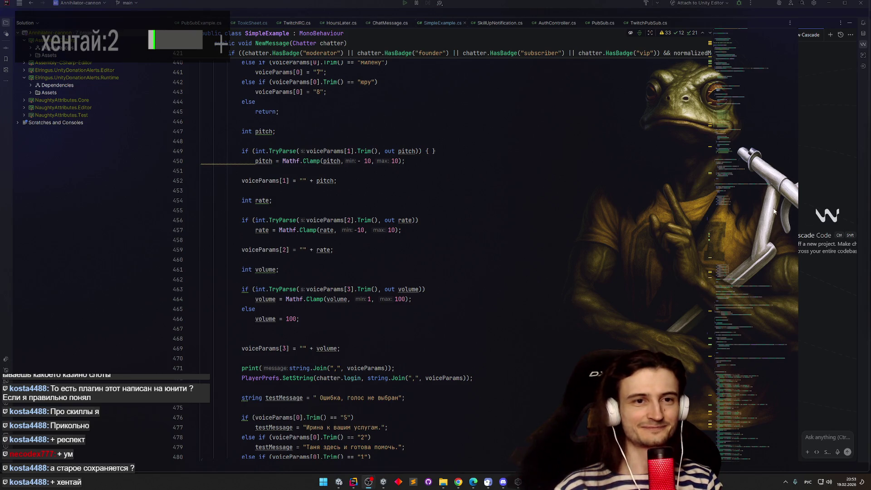
pyautogui.click(734, 246)
pyautogui.scroll(-4, 735, 246)
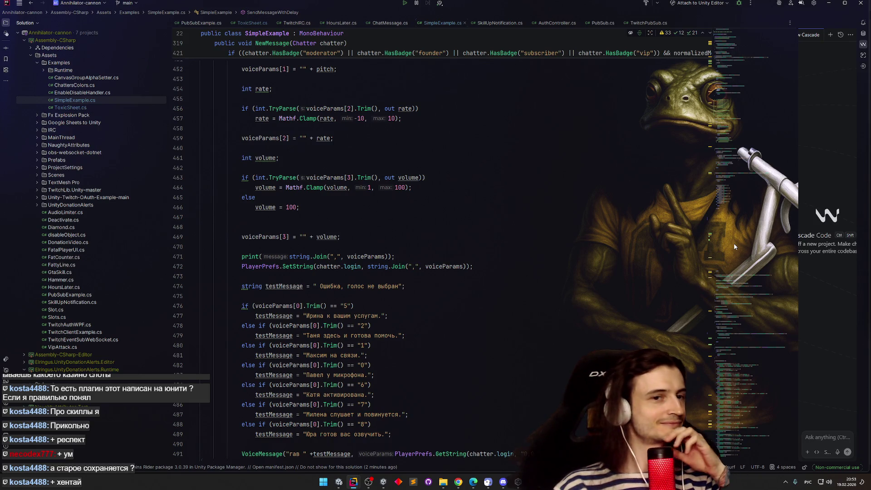
pyautogui.scroll(-1, 734, 247)
pyautogui.scroll(-10, 733, 245)
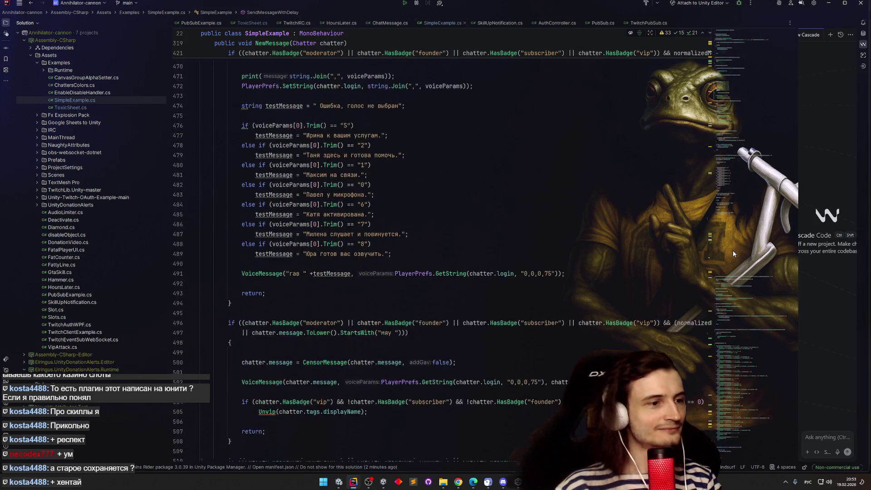
pyautogui.scroll(10, 733, 254)
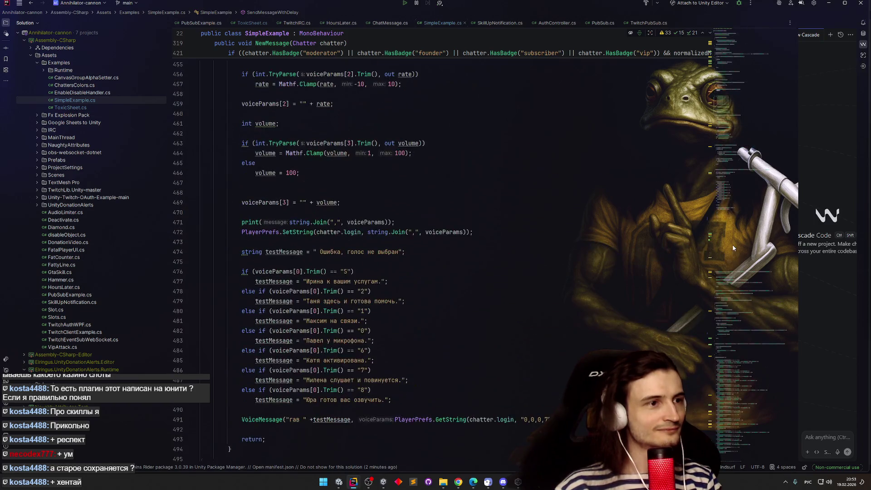
pyautogui.scroll(8, 734, 242)
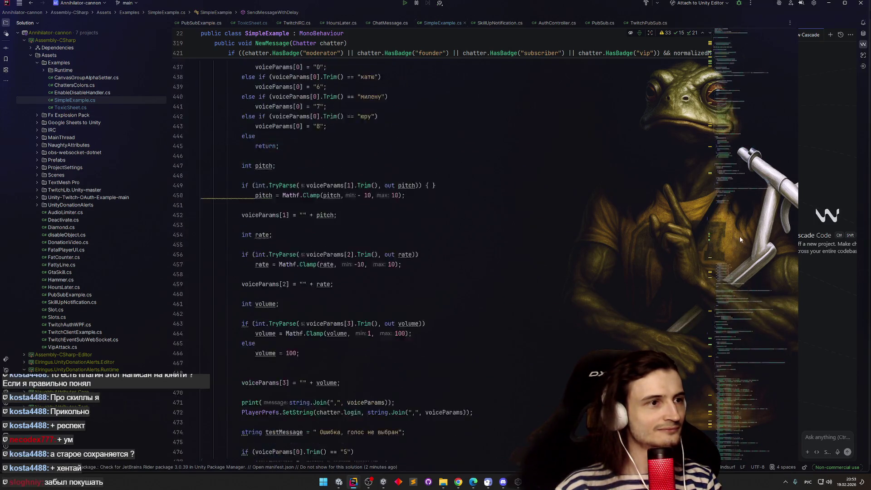
pyautogui.scroll(2, 741, 236)
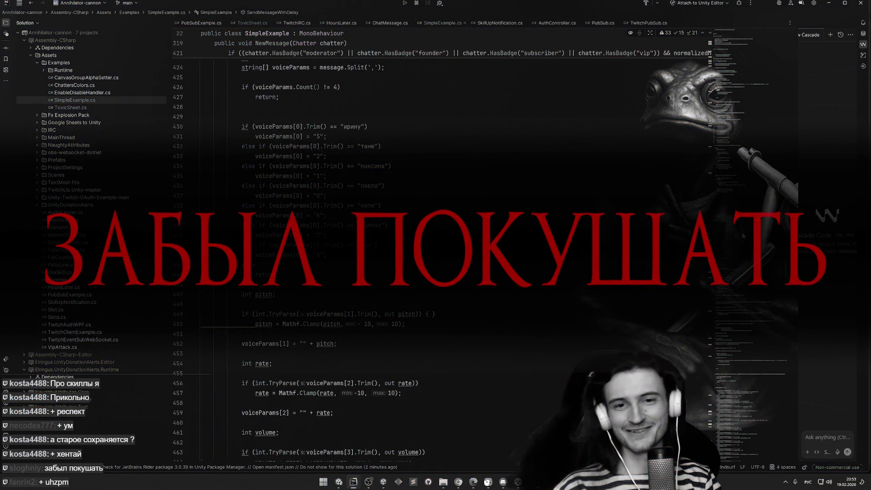
pyautogui.scroll(1, 742, 233)
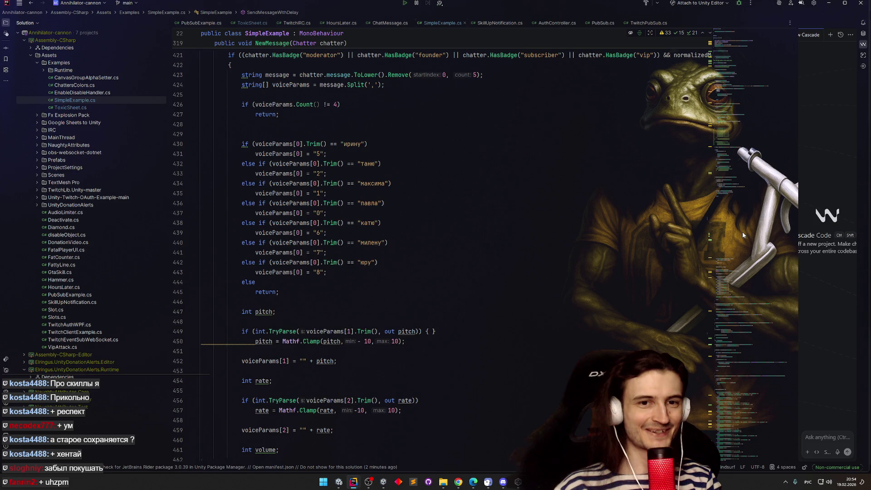
pyautogui.scroll(-1, 743, 235)
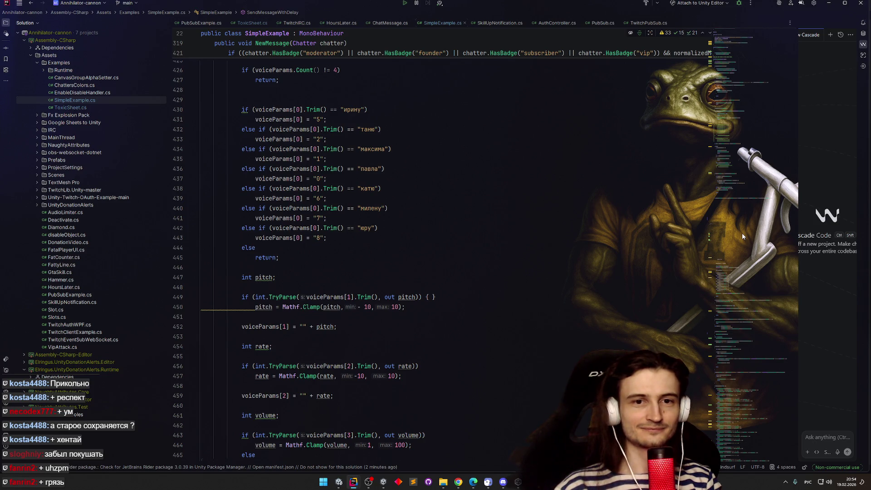
pyautogui.scroll(1, 743, 235)
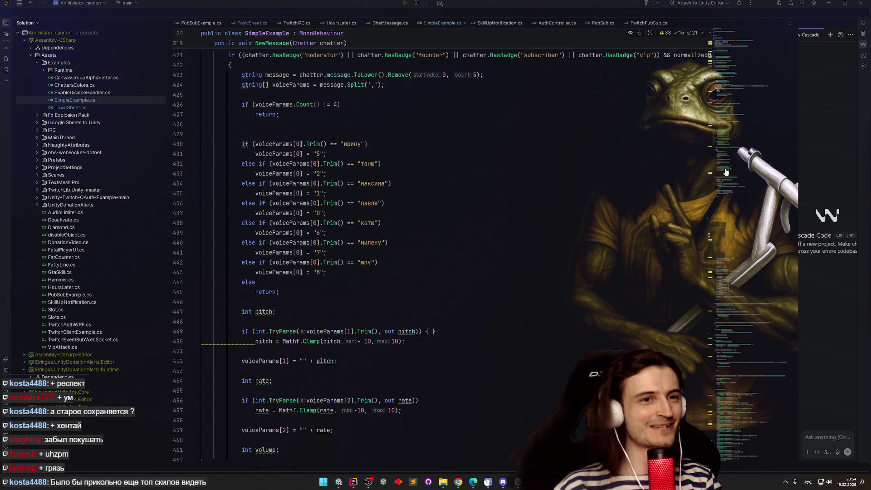
pyautogui.scroll(2, 723, 175)
pyautogui.scroll(7, 737, 236)
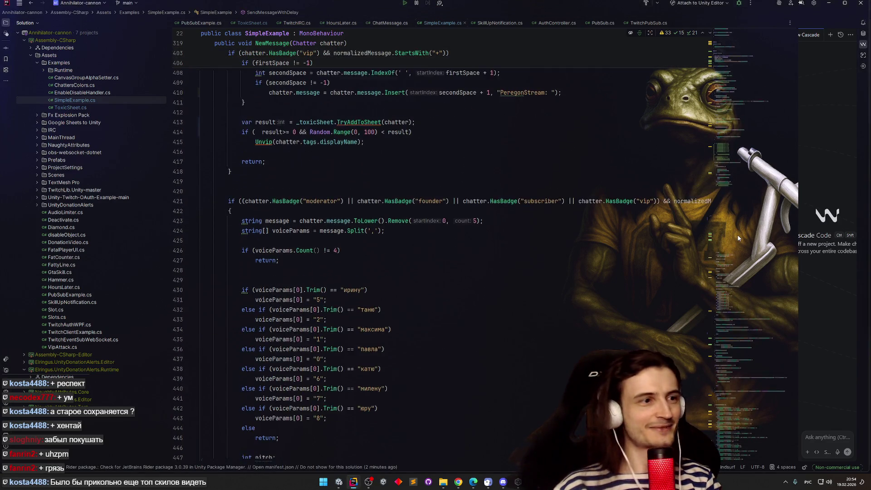
pyautogui.scroll(6, 738, 234)
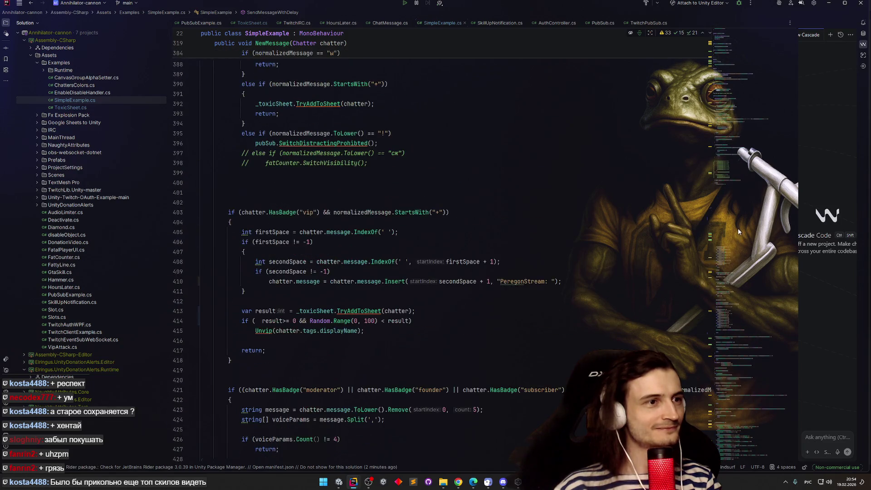
pyautogui.scroll(1, 740, 227)
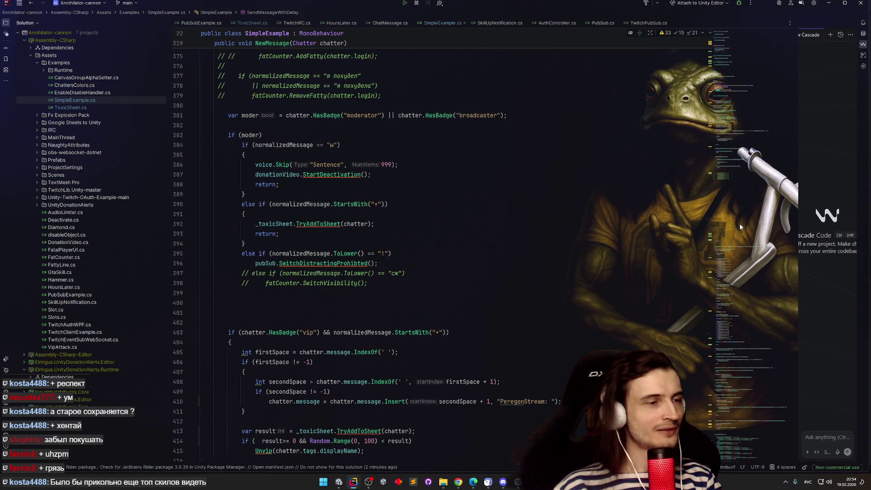
pyautogui.scroll(1, 742, 226)
pyautogui.scroll(-5, 743, 227)
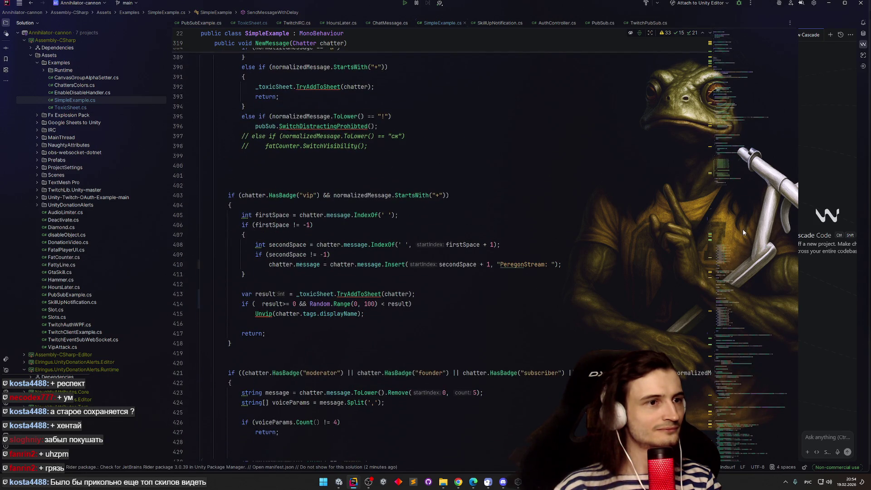
pyautogui.scroll(-9, 742, 231)
pyautogui.scroll(-10, 740, 247)
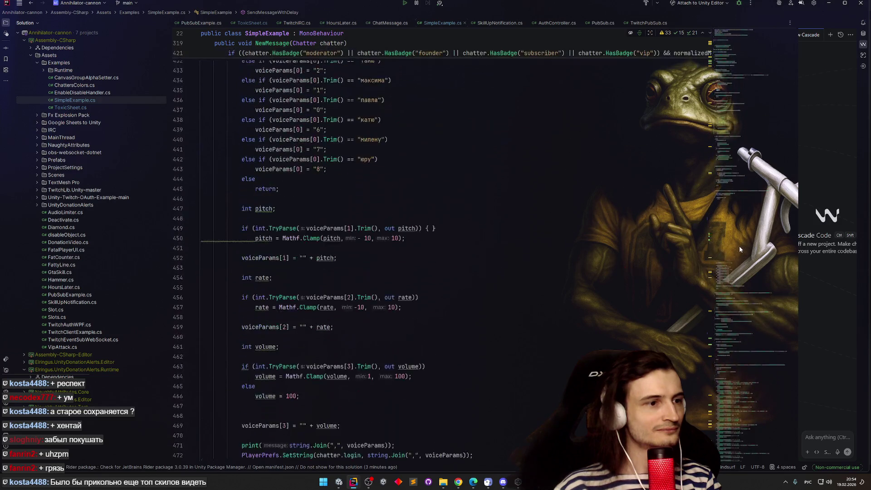
pyautogui.scroll(-7, 738, 257)
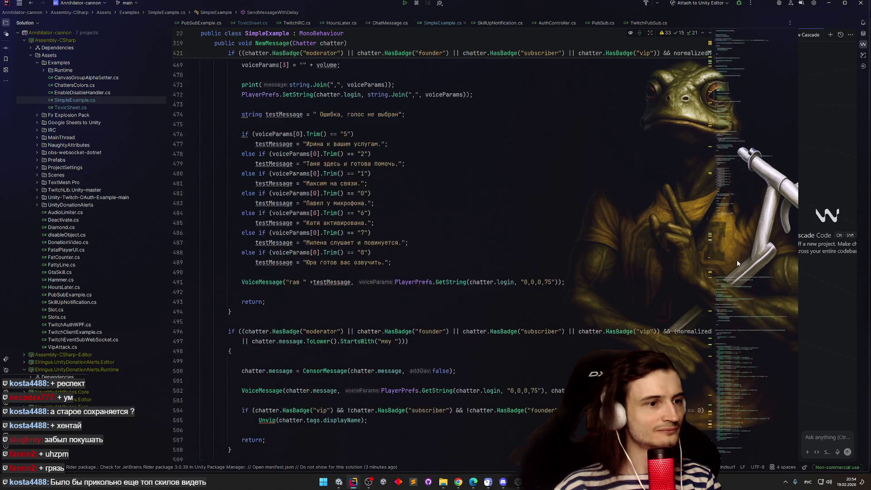
pyautogui.hotkey('ctrl', 'f')
# Search SimpleExample.cs for "+" to locate the skill-command handling code
pyautogui.hotkey('alt', 'shift')
pyautogui.write('ki')
pyautogui.press('BackSpace')
pyautogui.press('BackSpace')
pyautogui.write('+')
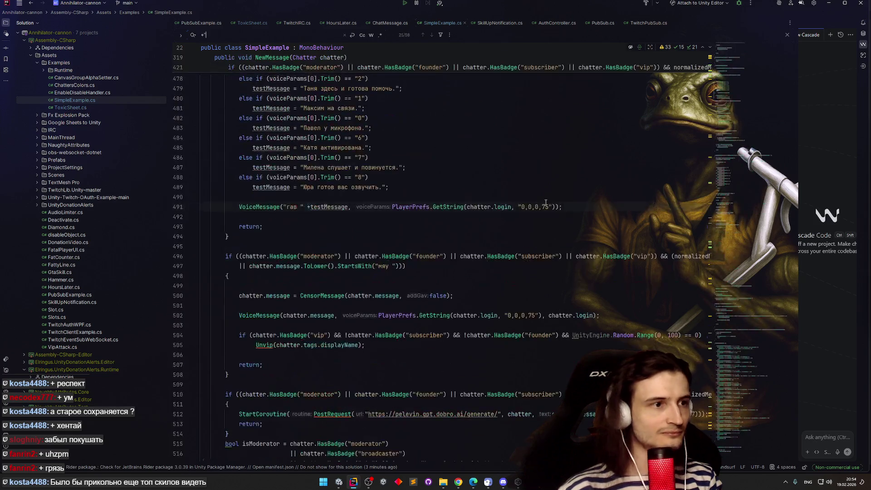
pyautogui.write('"')
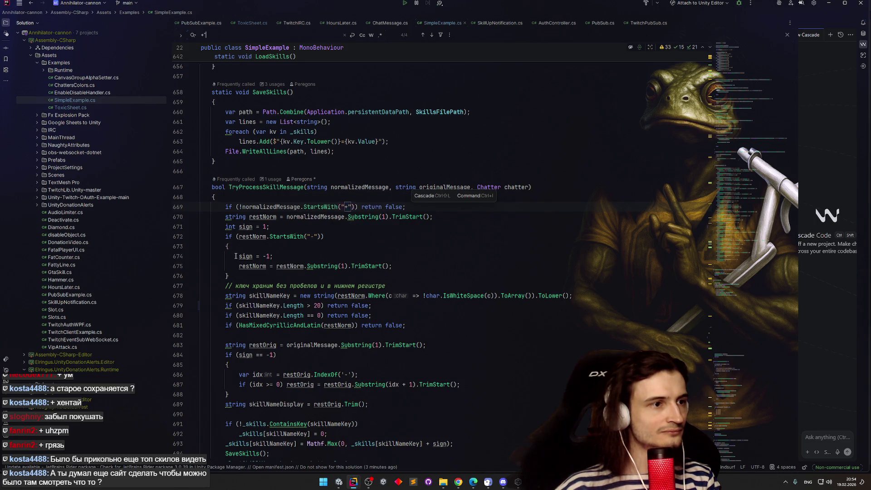
pyautogui.scroll(-1, 239, 239)
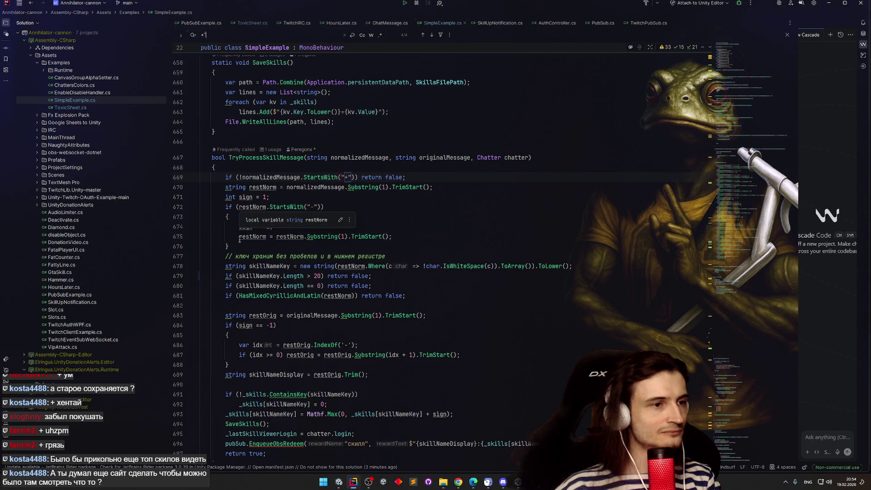
pyautogui.scroll(-1, 239, 240)
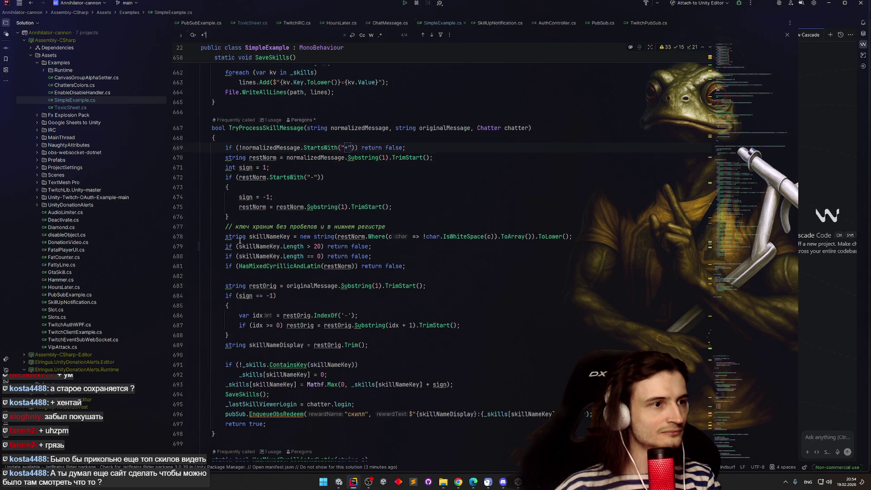
pyautogui.scroll(-1, 246, 229)
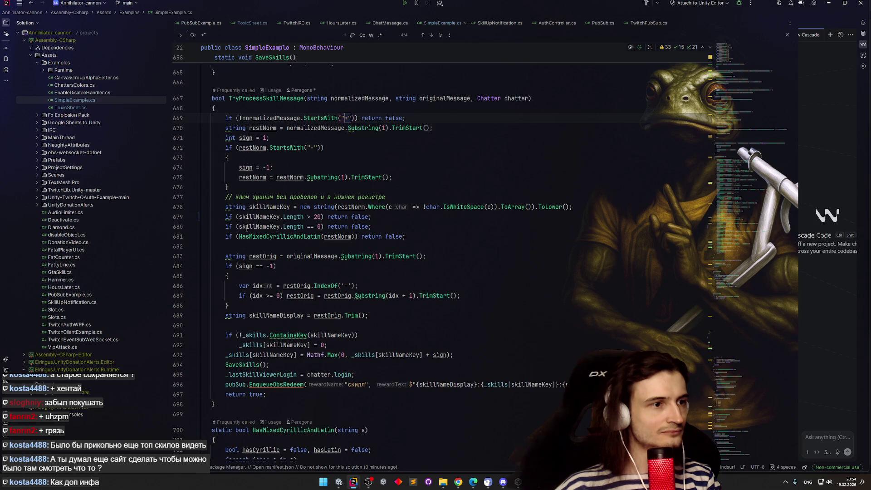
# Go to the HasMixedCyrillicAndLatin declaration and place the caret after its foreach brace
pyautogui.keyDown('ctrl'); pyautogui.click(274, 237); pyautogui.keyUp('ctrl')
pyautogui.scroll(-1, 325, 318)
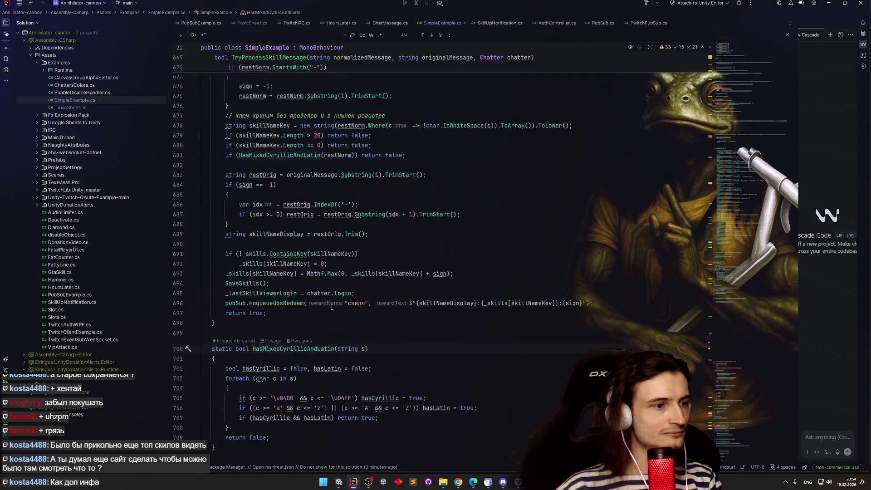
pyautogui.scroll(-3, 318, 302)
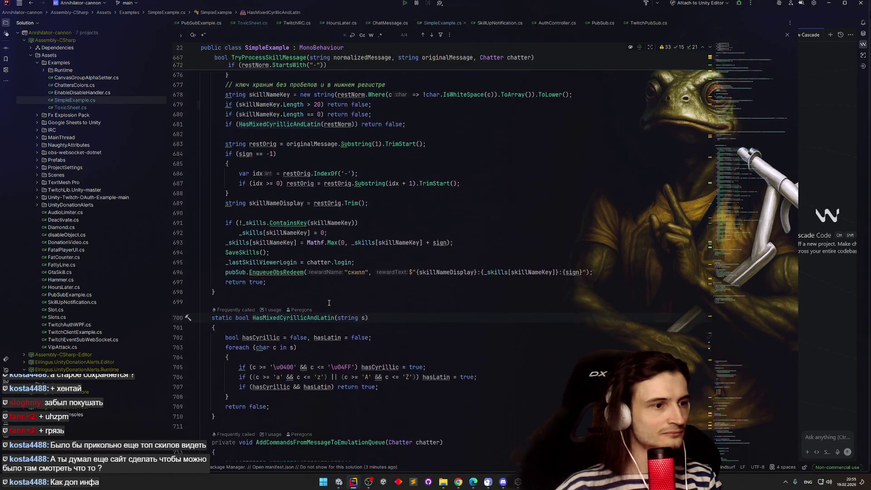
pyautogui.click(281, 298)
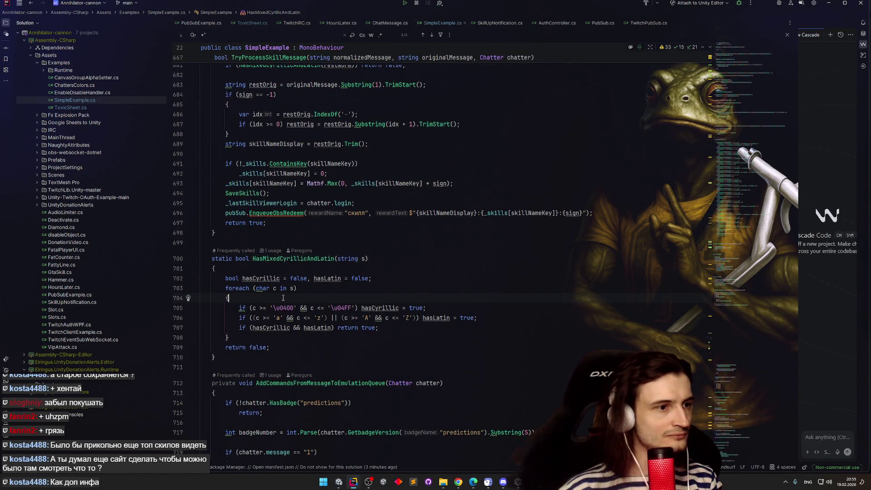
pyautogui.press('Return')
pyautogui.write('if (c')
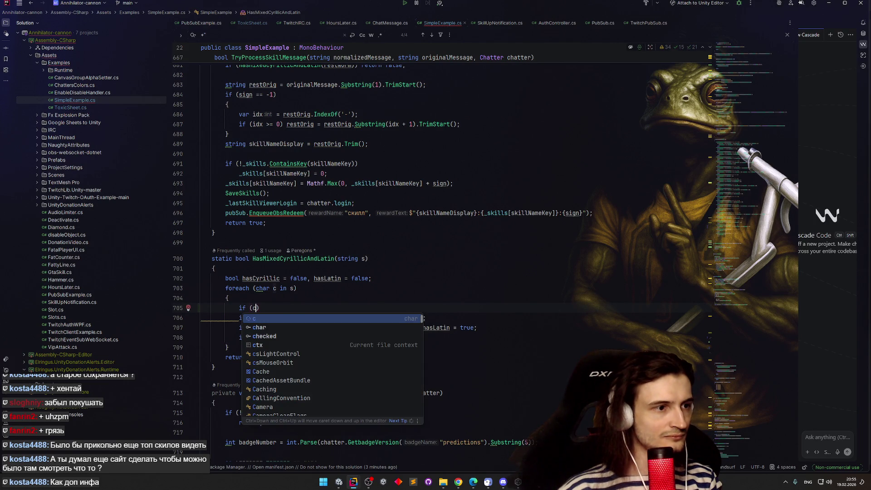
pyautogui.press('Escape')
pyautogui.write("'")
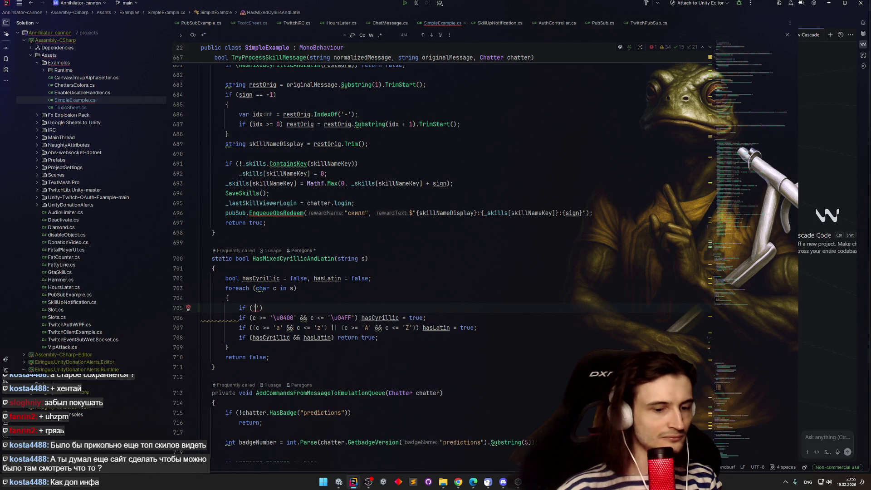
pyautogui.write('0123')
pyautogui.write('456789')
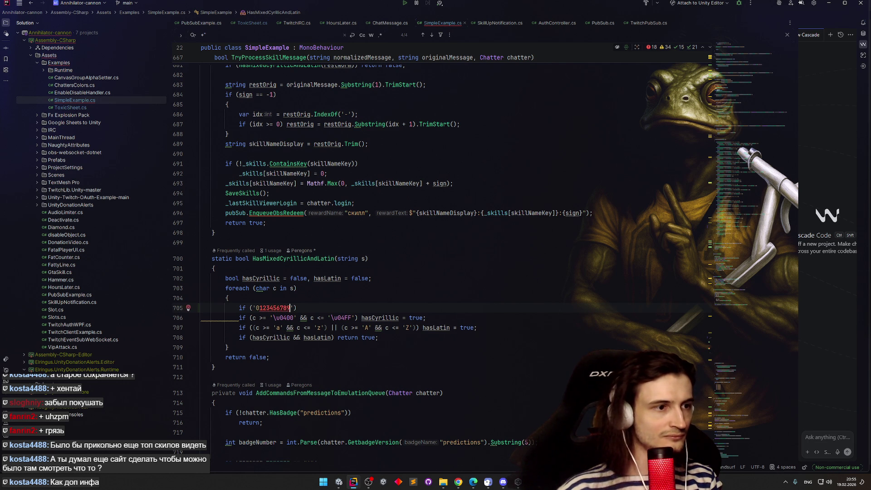
pyautogui.write("'")
pyautogui.click(256, 308)
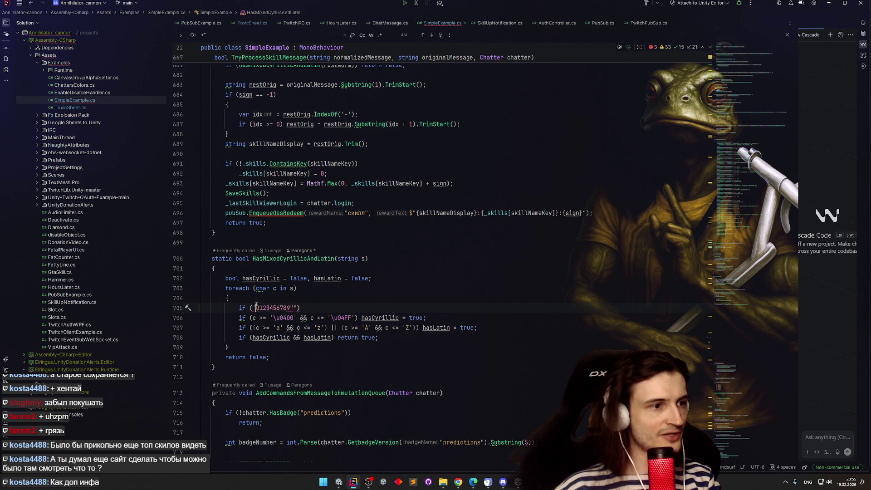
pyautogui.write('"')
pyautogui.press('BackSpace')
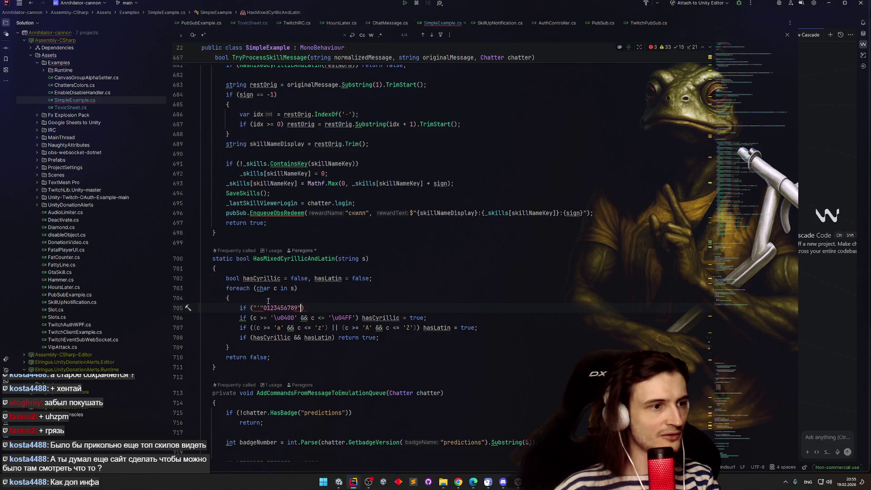
pyautogui.press('Delete')
pyautogui.write('"')
# Complete it as .Contains(c)) return true; and switch to the Photon docs in the browser
pyautogui.click(296, 307)
pyautogui.write('.Contains(c))')
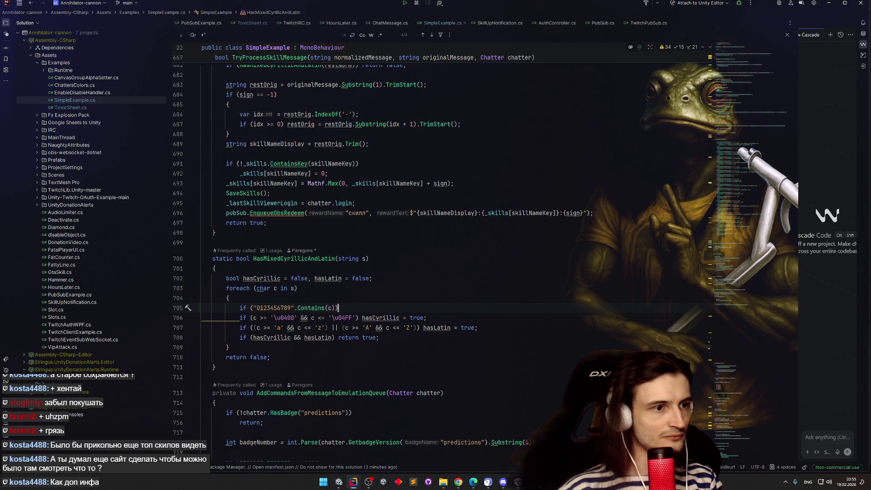
pyautogui.write(' return false;')
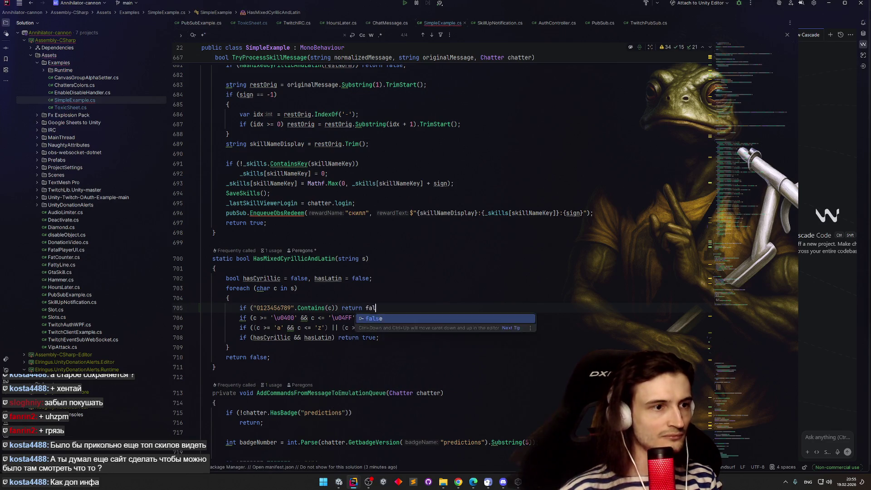
pyautogui.press('Left')
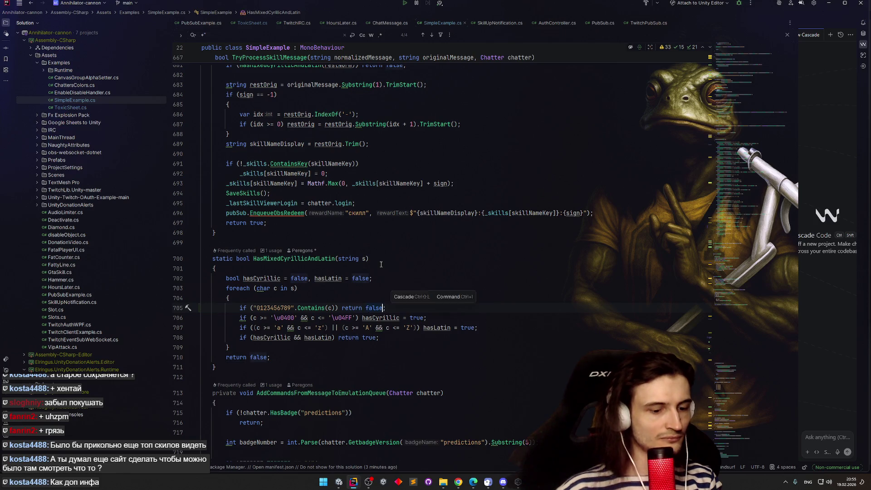
pyautogui.press('BackSpace')
pyautogui.press('BackSpace')
pyautogui.press('BackSpace')
pyautogui.write('true')
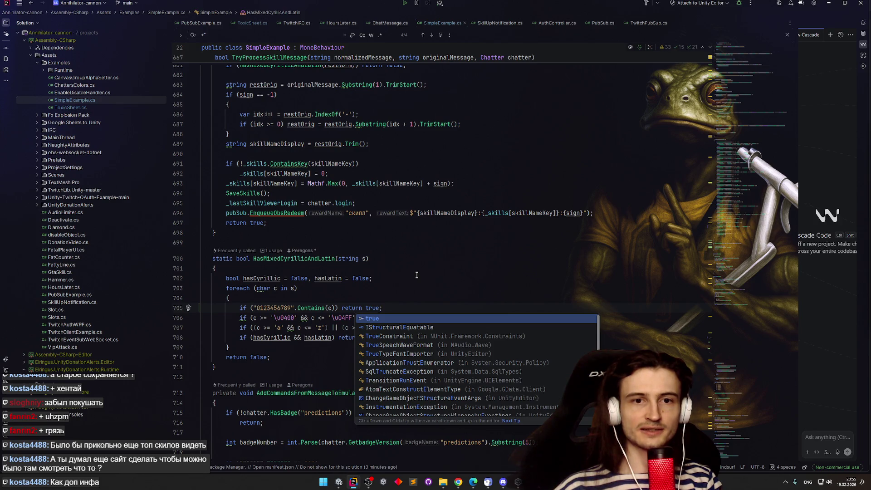
pyautogui.click(416, 277)
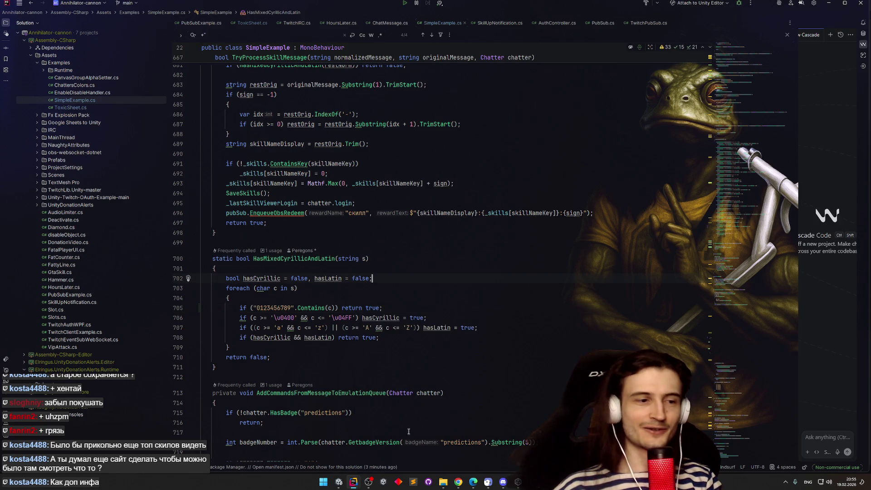
pyautogui.click(458, 482)
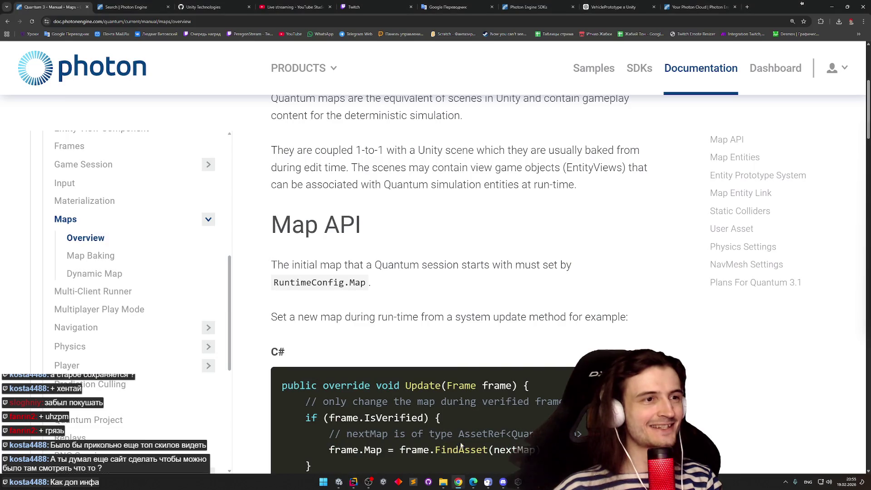
# Open the Таблицы стрима spreadsheet and search it for 'флекс'
pyautogui.click(546, 35)
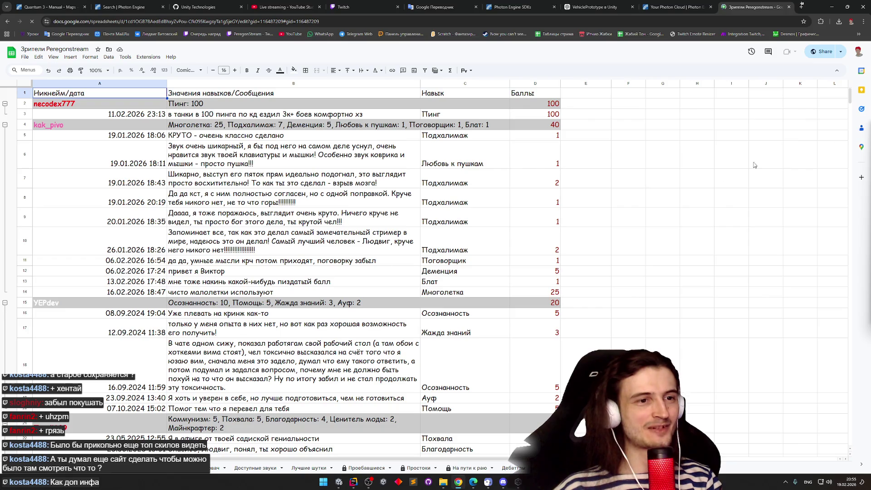
pyautogui.scroll(-3, 848, 101)
pyautogui.scroll(3, 849, 101)
pyautogui.click(702, 141)
pyautogui.hotkey('ctrl', 'f')
pyautogui.write('флекс')
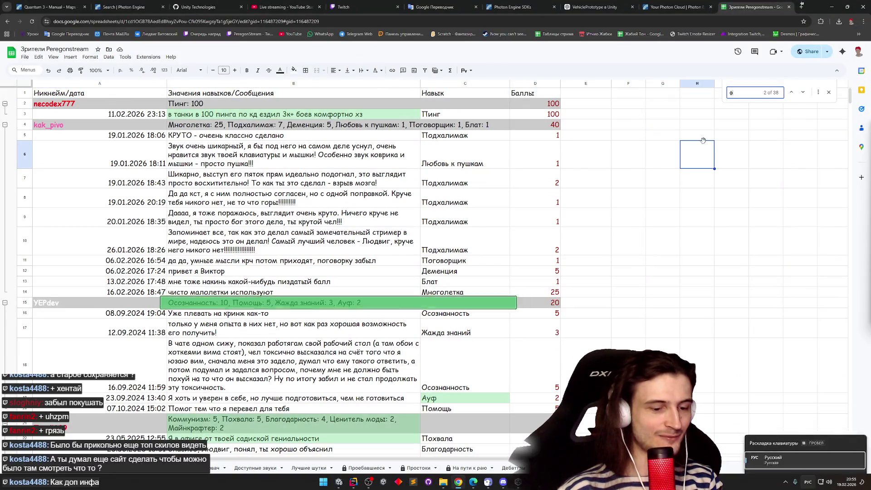
# Review the флекс skill cells around rows 82-86, view the pixel-art sheet, then minimize the browser
pyautogui.scroll(-5, 672, 141)
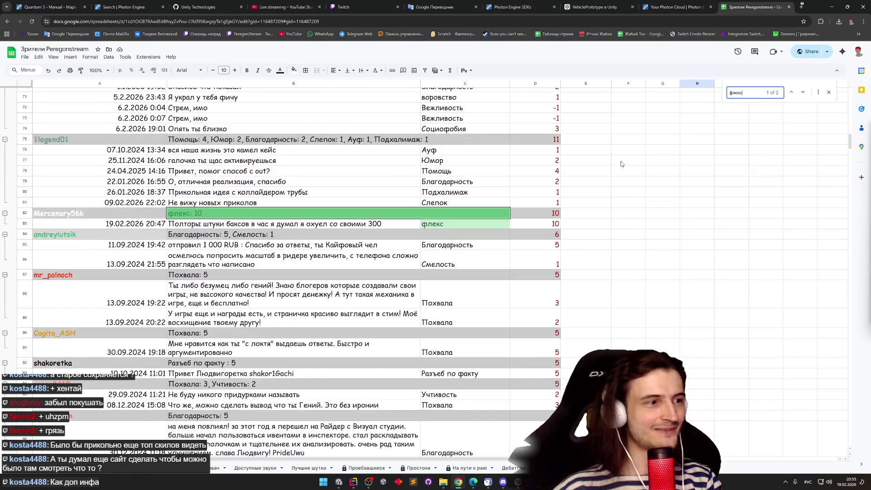
pyautogui.click(100, 215)
pyautogui.click(100, 234)
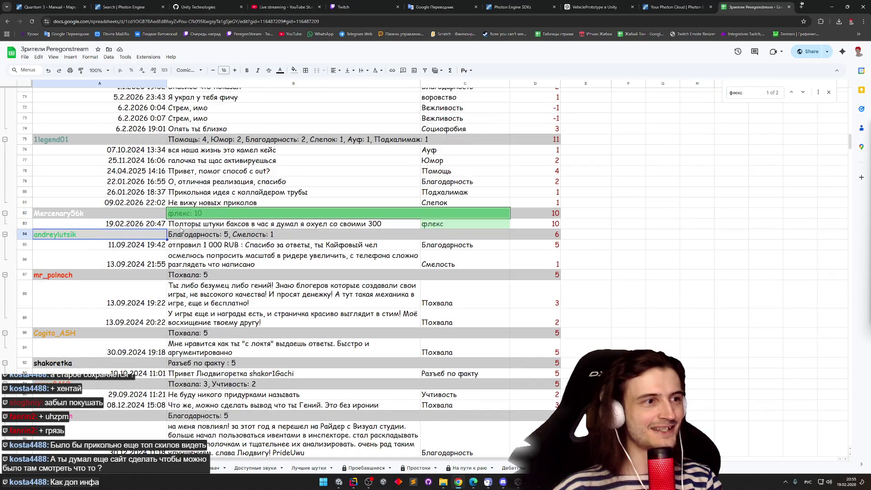
pyautogui.press('Right')
pyautogui.press('Up')
pyautogui.press('Up')
pyautogui.click(202, 258)
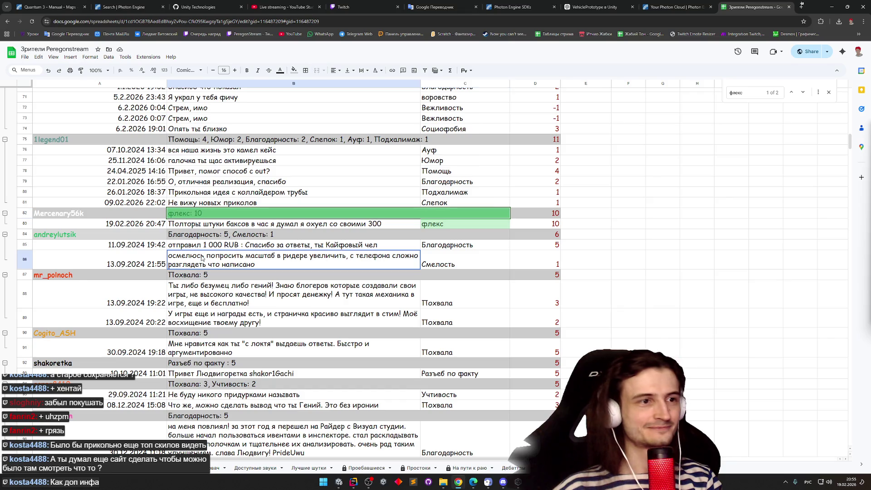
pyautogui.click(214, 226)
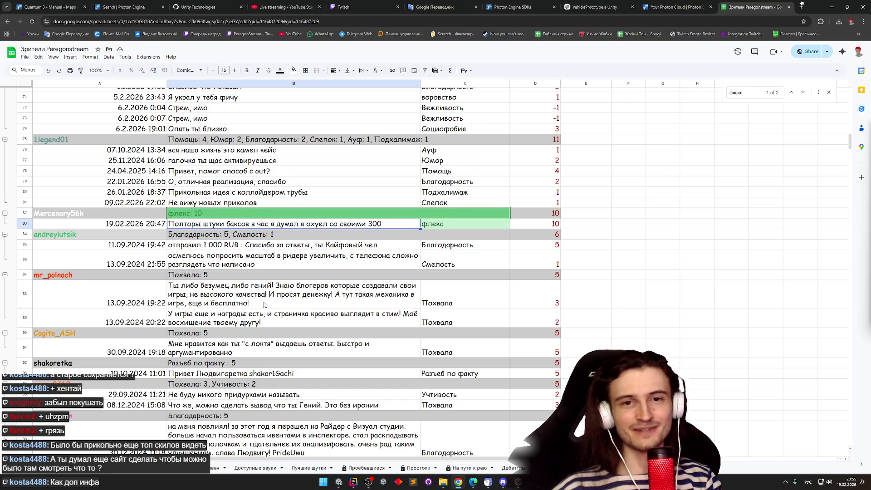
pyautogui.click(206, 471)
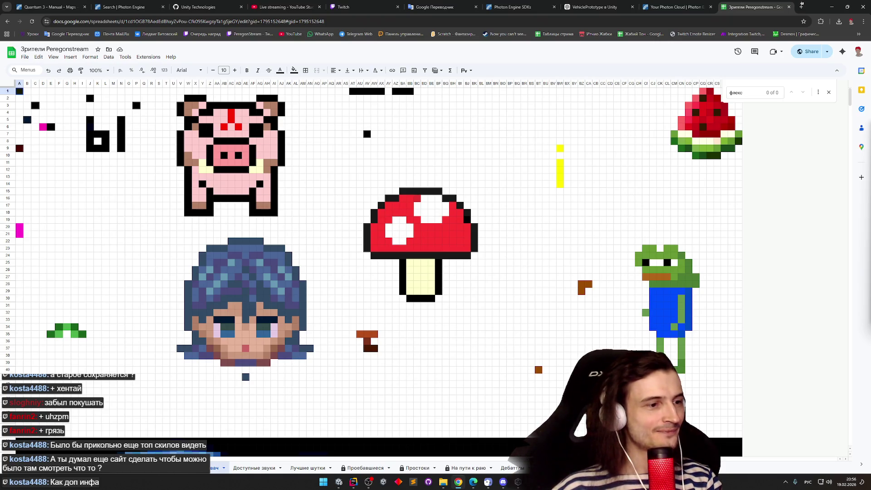
pyautogui.click(832, 7)
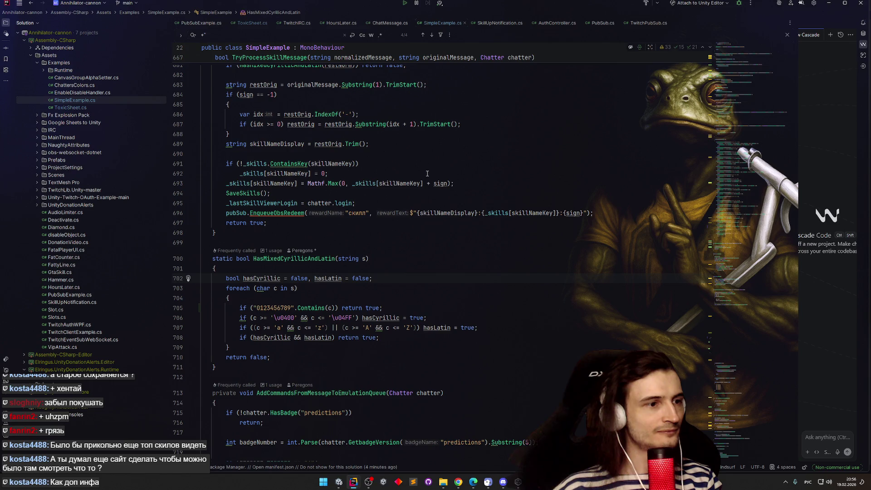
# Select the _lastSkillViewerLogin field in SimpleExample.cs and search the file for its usages
pyautogui.scroll(5, 427, 173)
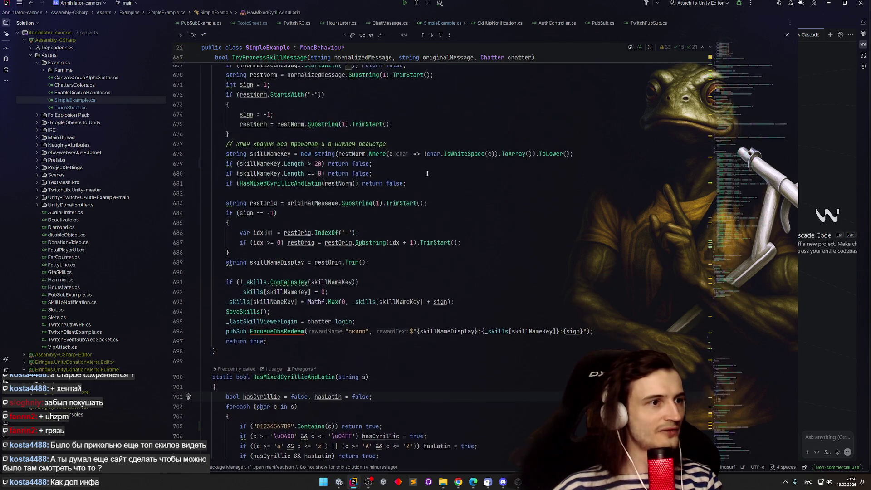
pyautogui.keyDown('ctrl'); pyautogui.click(289, 384); pyautogui.keyUp('ctrl')
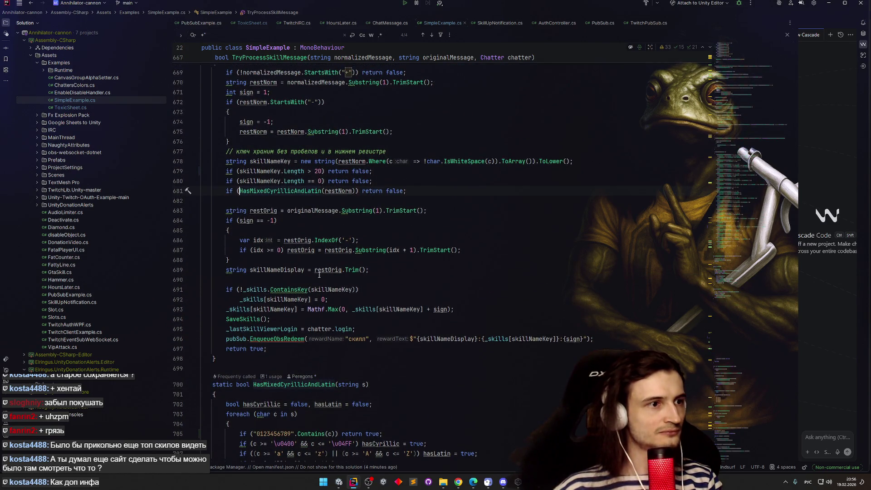
pyautogui.scroll(1, 340, 230)
pyautogui.scroll(3, 340, 230)
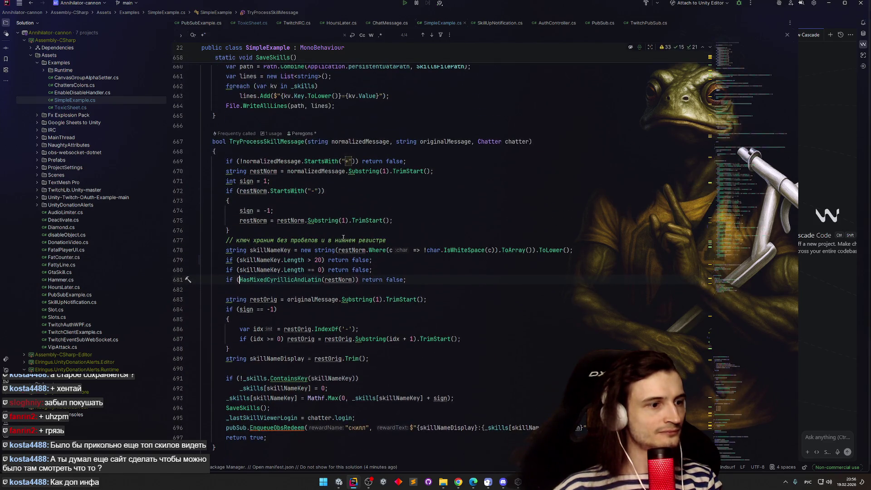
pyautogui.doubleClick(272, 418)
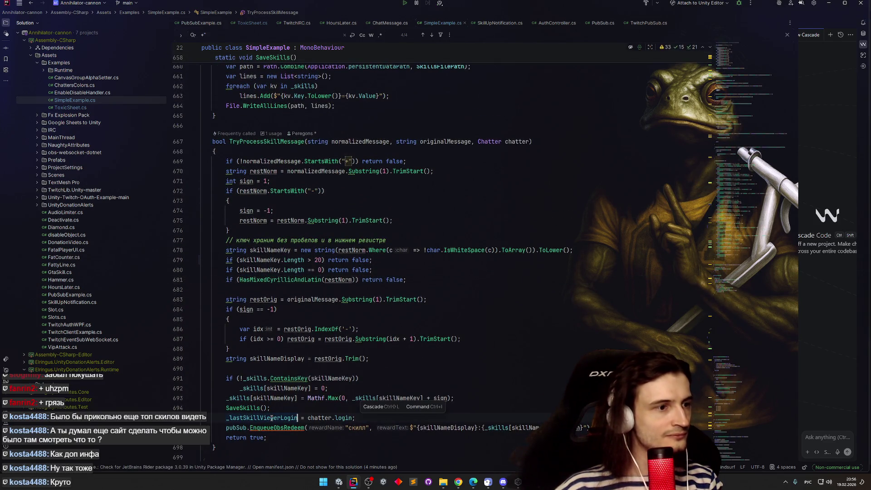
pyautogui.hotkey('ctrl', 'f')
pyautogui.scroll(-5, 290, 408)
pyautogui.press('Return')
pyautogui.press('Return')
pyautogui.press('Return')
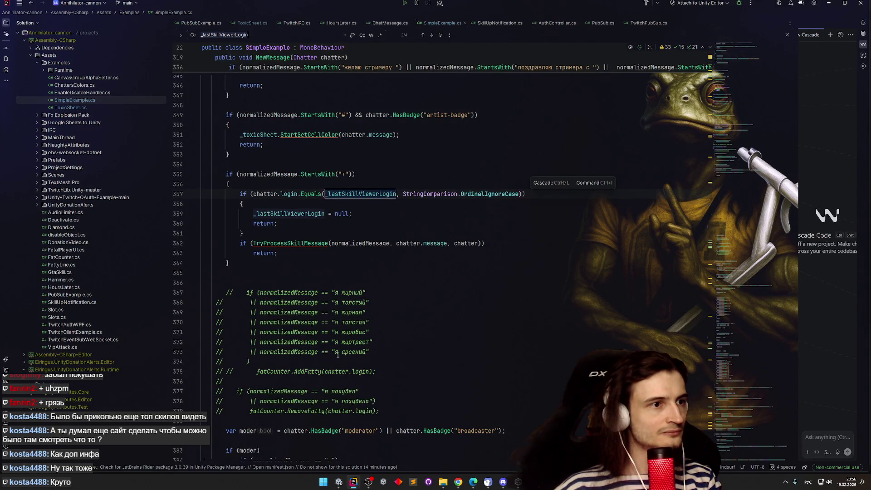
# Remove the _lastSkillViewerLogin = null; line from NewMessage's repeat-sender "+" branch
pyautogui.press('Return')
pyautogui.click(195, 213)
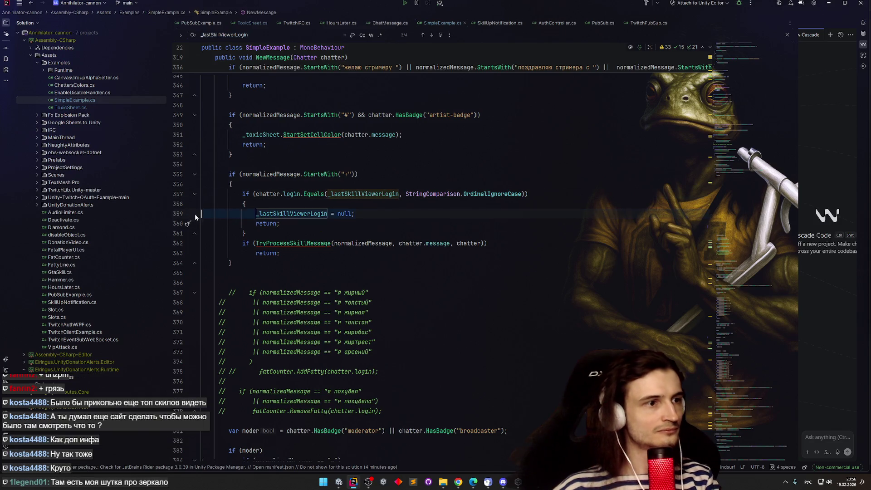
pyautogui.hotkey('ctrl', 'x')
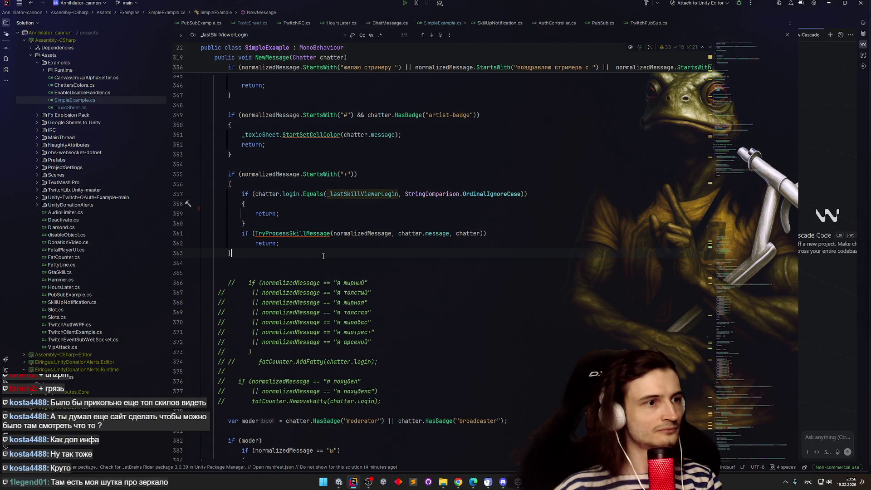
pyautogui.click(323, 255)
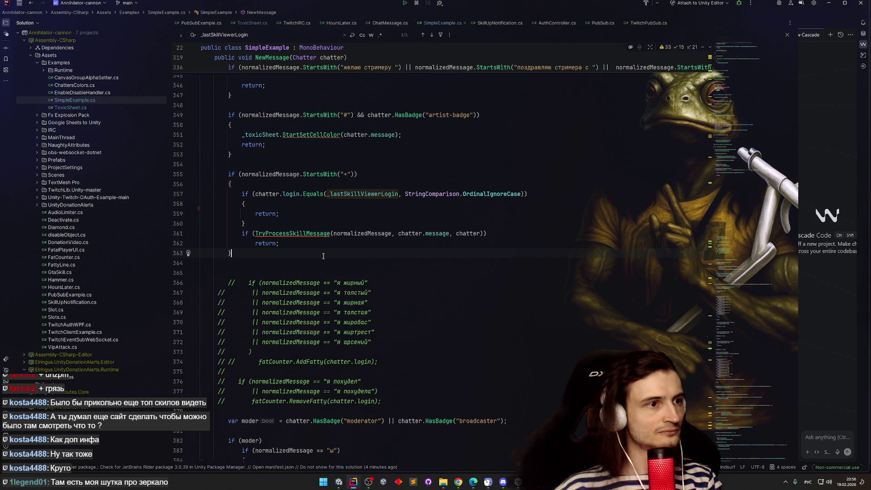
pyautogui.hotkey('ctrl', 'v')
pyautogui.hotkey('ctrl', 'z')
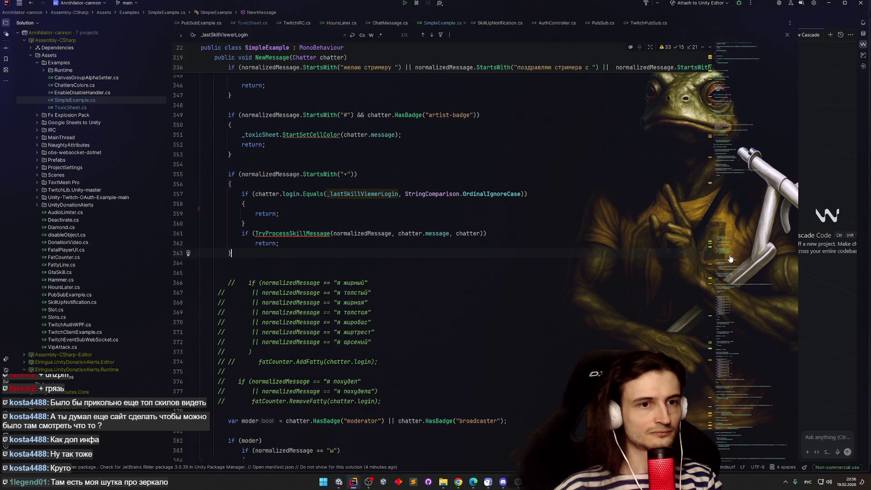
pyautogui.press('Return')
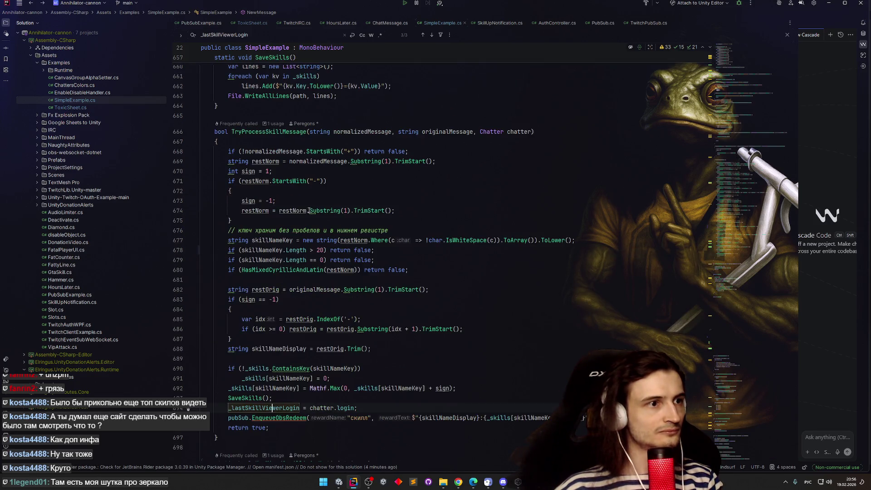
# Review SimpleExample's field declarations around line 56, then minimize the Annihilator-cannon Rider window
pyautogui.click(710, 252)
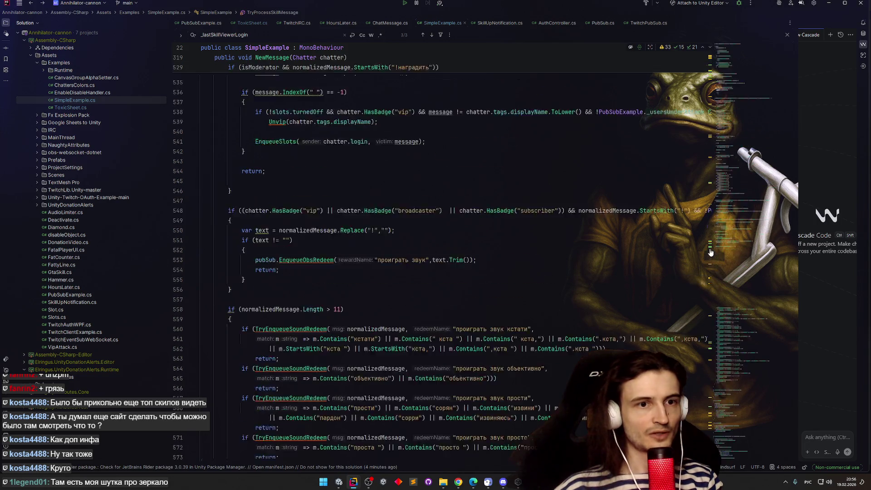
pyautogui.scroll(15, 710, 252)
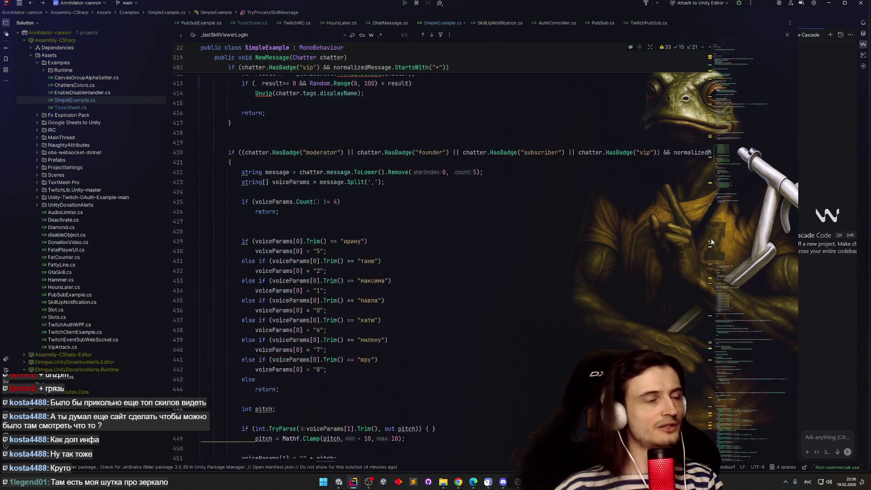
pyautogui.scroll(10, 714, 115)
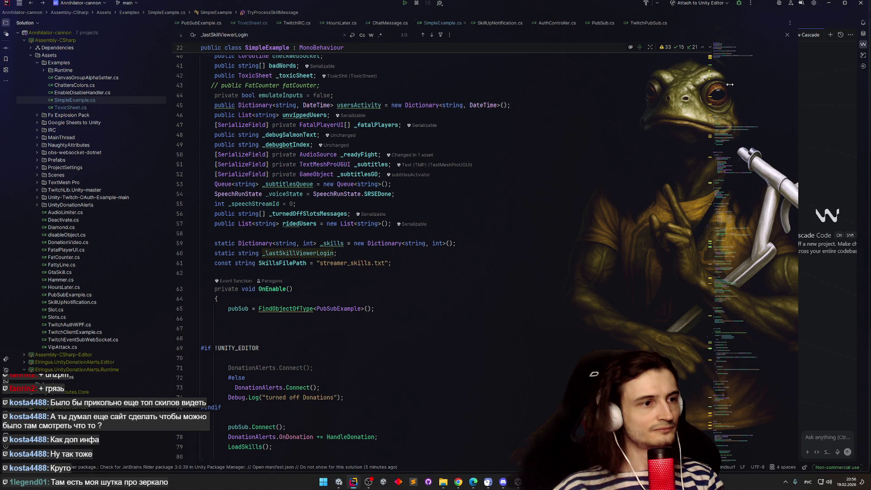
pyautogui.scroll(1, 729, 84)
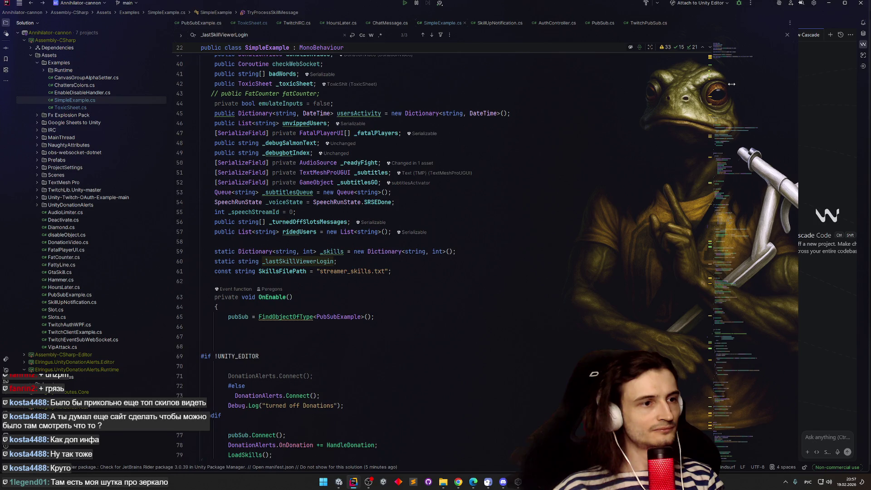
pyautogui.scroll(-3, 731, 85)
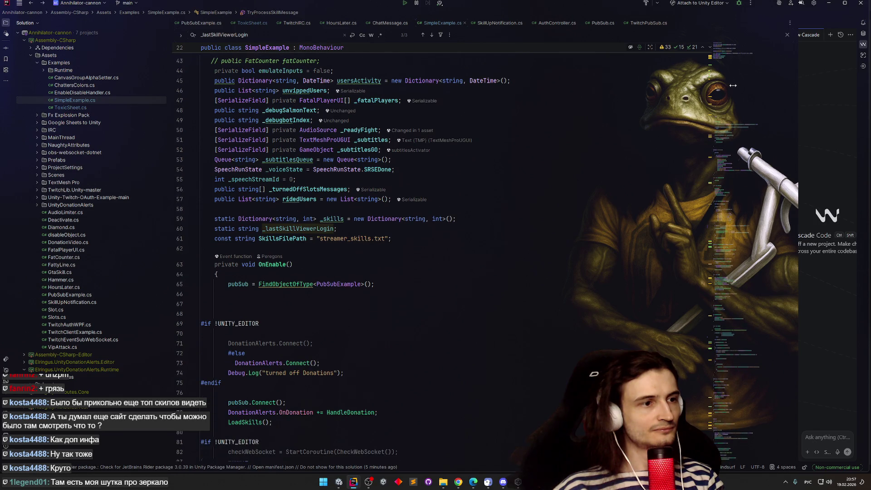
pyautogui.click(408, 189)
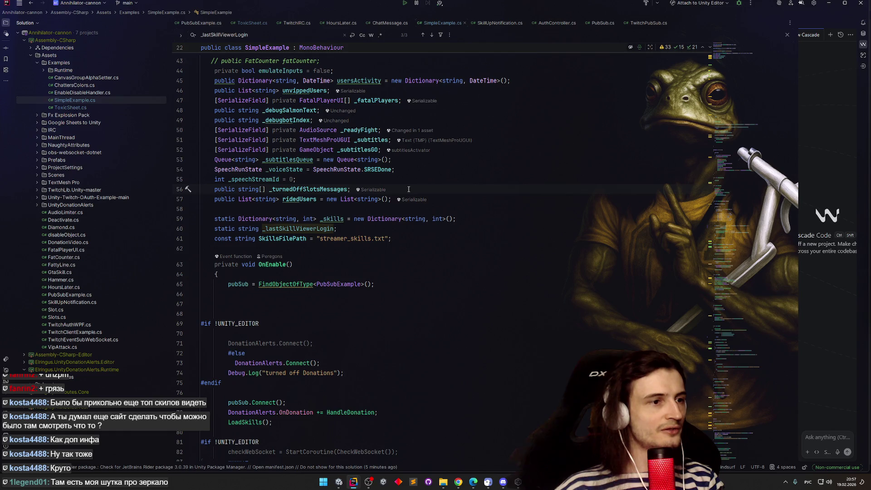
pyautogui.click(829, 3)
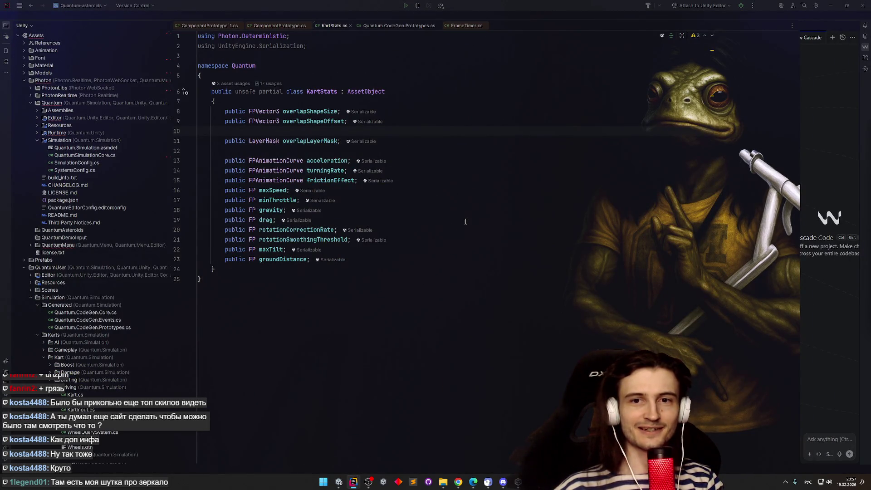
# Minimize Rider and cycle the taskbar Unity windows to the Annihilator-cannon SampleScene editor
pyautogui.click(830, 6)
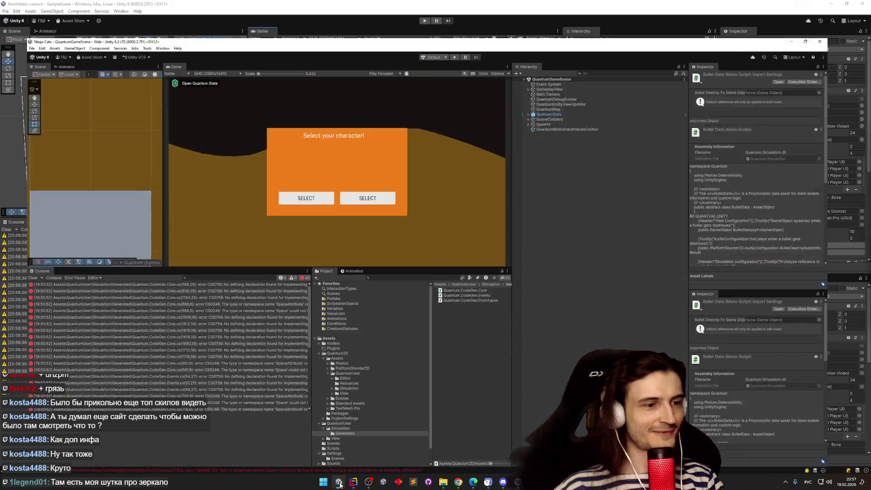
pyautogui.click(341, 481)
pyautogui.click(339, 480)
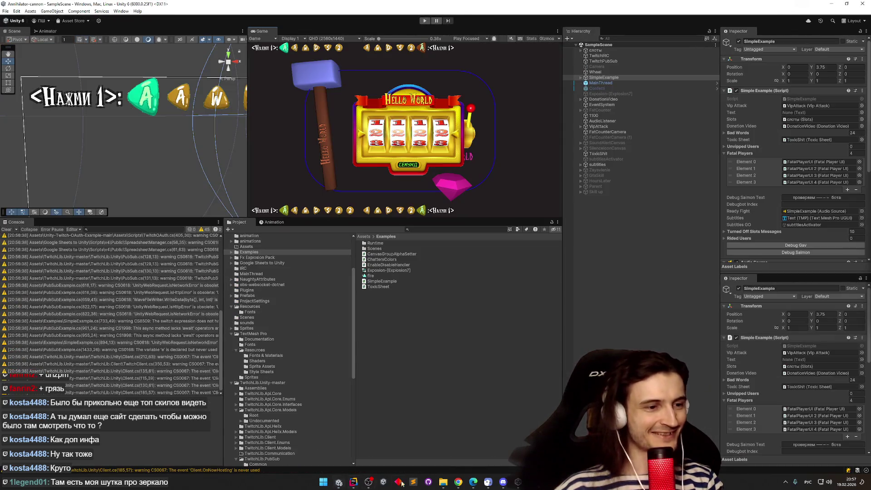
pyautogui.click(339, 481)
pyautogui.click(339, 481)
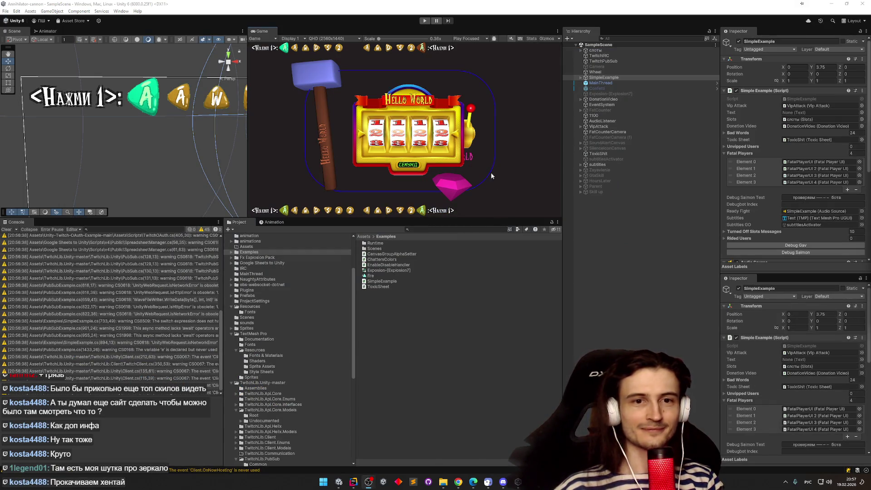
pyautogui.click(6, 10)
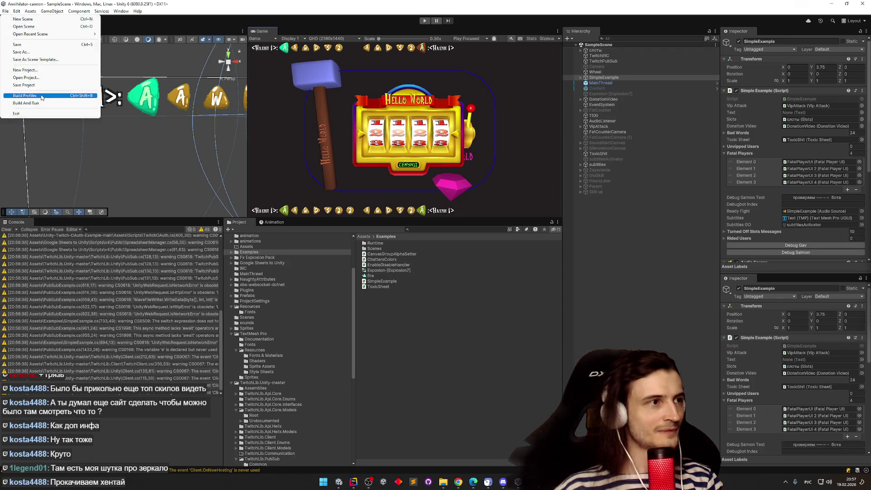
# Open File > Build Profiles and start Build And Run for Windows
pyautogui.click(24, 95)
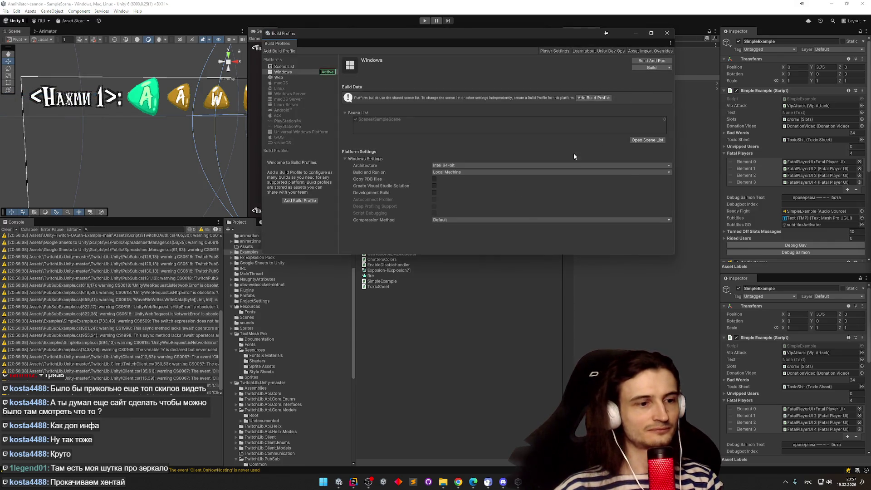
pyautogui.click(653, 61)
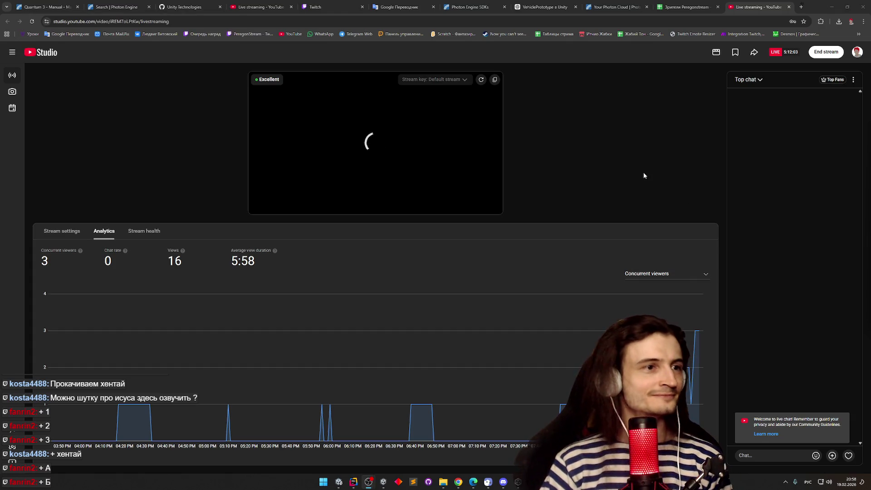
# Close the YouTube Studio live-stream tab and minimize Chrome to reveal Unity's Windows Build Profiles
pyautogui.click(789, 8)
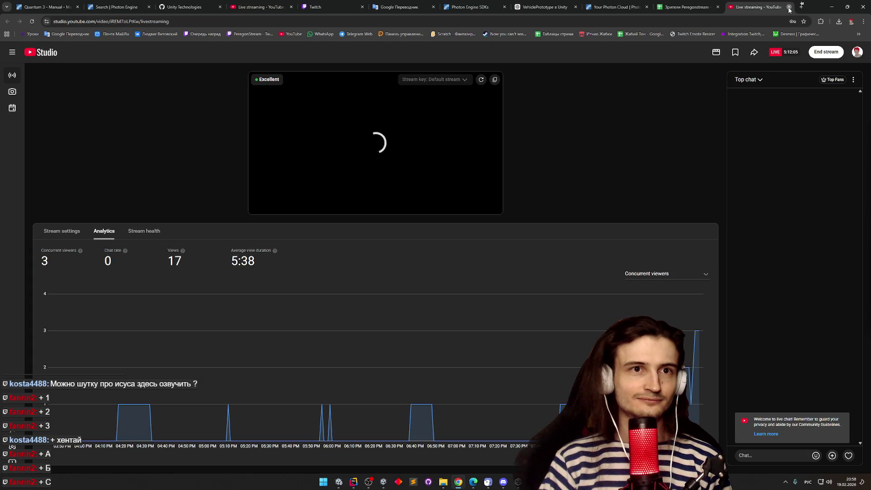
pyautogui.click(788, 8)
pyautogui.click(831, 7)
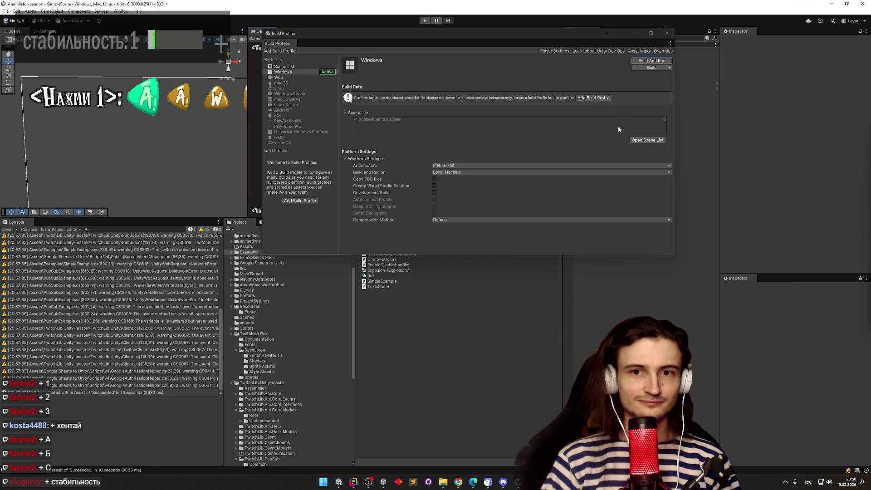
# Close Build Profiles, the Annihilator-cannon editor and Unity Hub, then restore the pixel-art spreadsheet
pyautogui.click(666, 35)
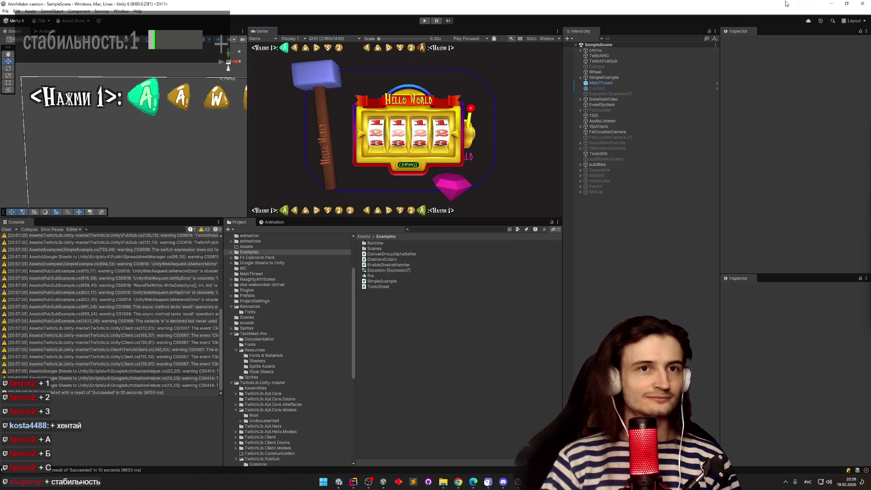
pyautogui.click(862, 3)
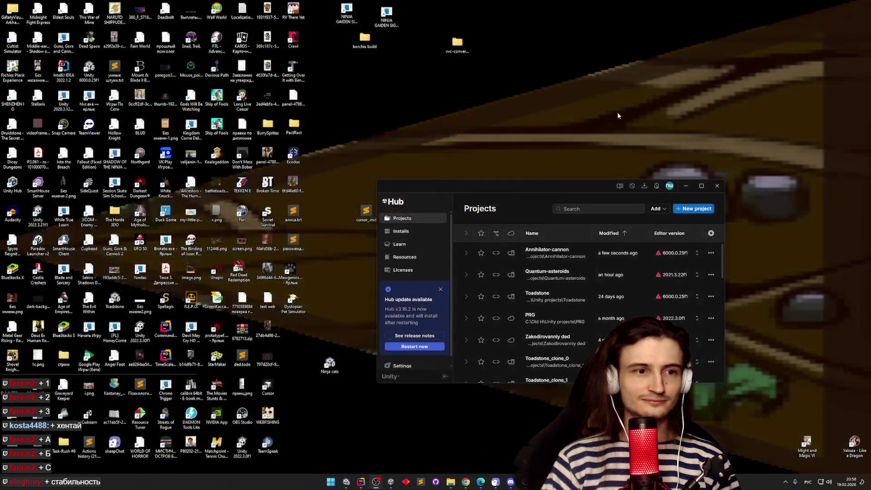
pyautogui.click(716, 187)
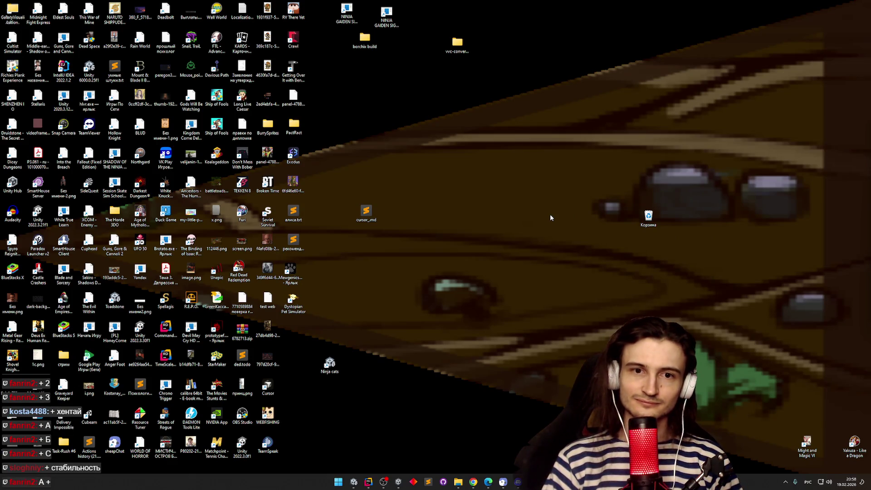
pyautogui.click(473, 482)
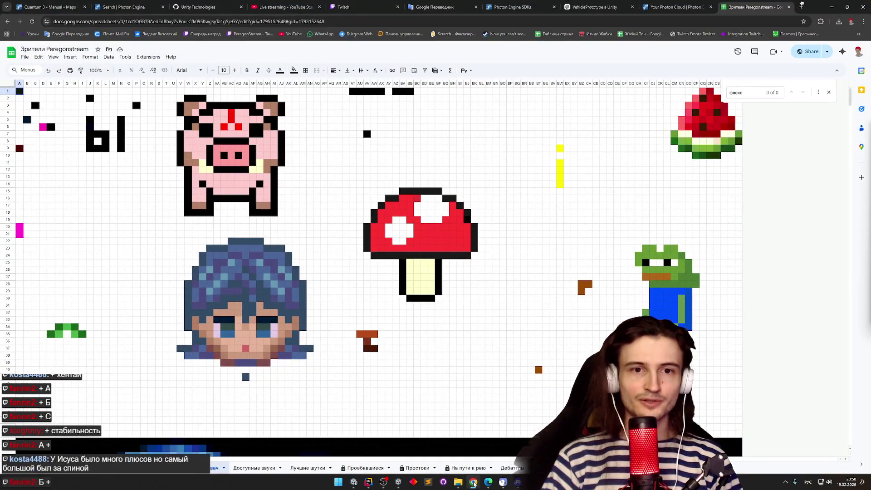
# Hide the pixel-art spreadsheet in Chrome and restore the Ninja-Cats Unity editor showing QuantumGameScene
pyautogui.click(473, 481)
pyautogui.click(473, 481)
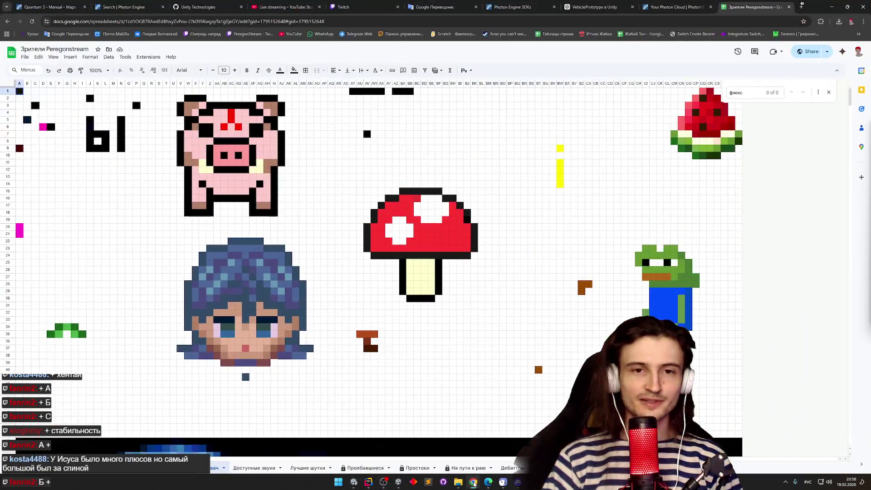
pyautogui.click(473, 481)
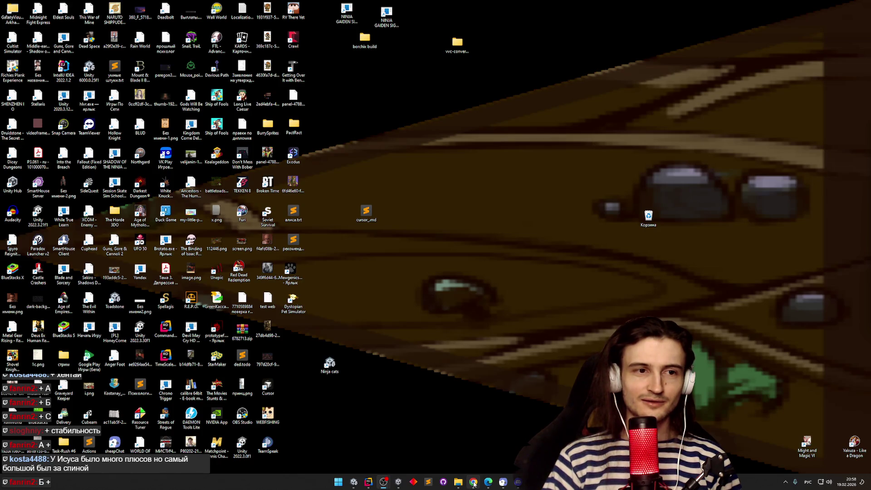
pyautogui.click(473, 482)
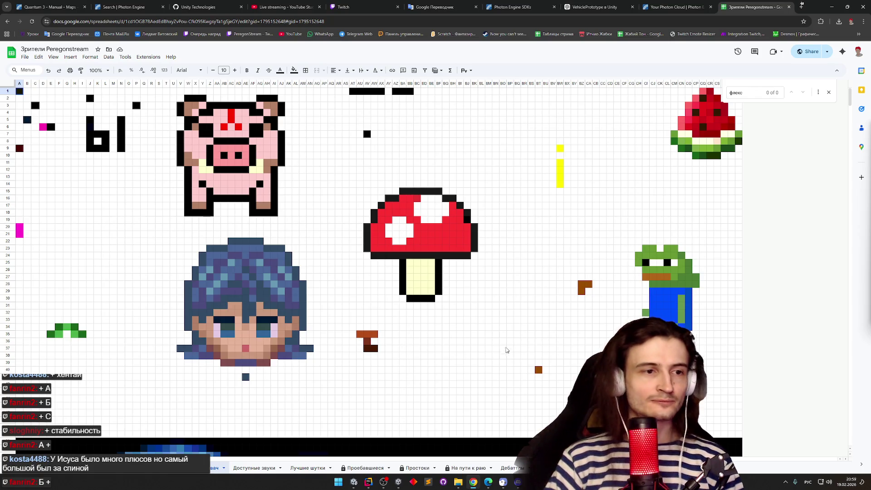
pyautogui.click(832, 6)
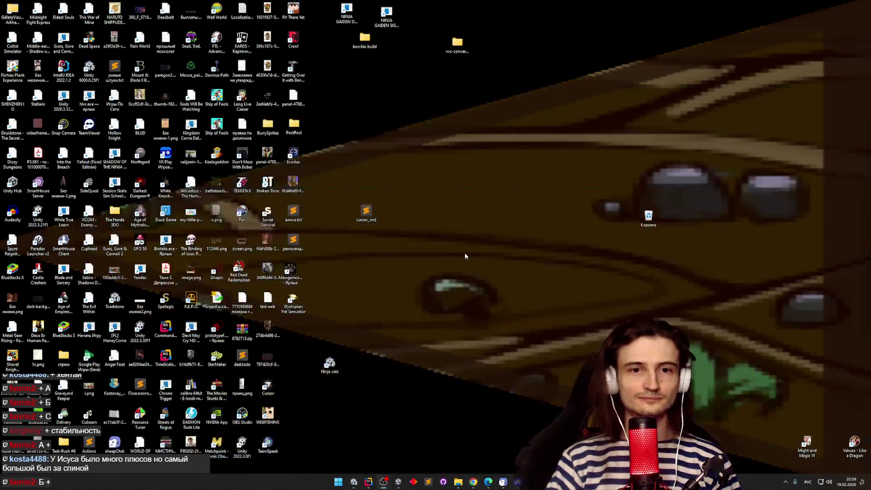
pyautogui.click(352, 481)
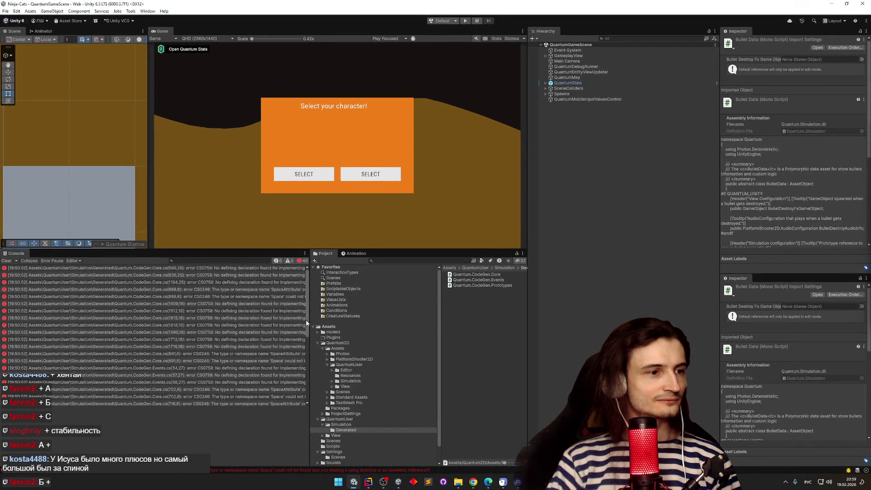
# Widen the Ninja-Cats Project panel, minimize that editor, and switch to the Quantum-asteroids project
pyautogui.moveTo(308, 320); pyautogui.dragTo(260, 320)
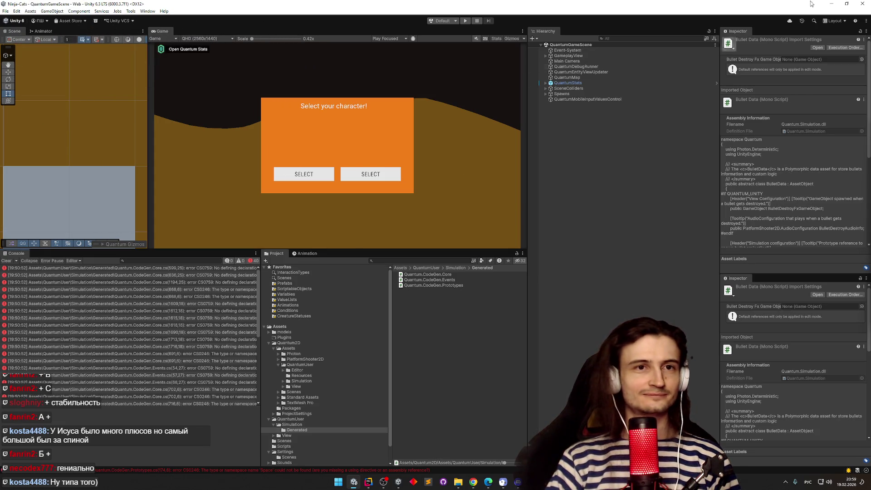
pyautogui.click(832, 3)
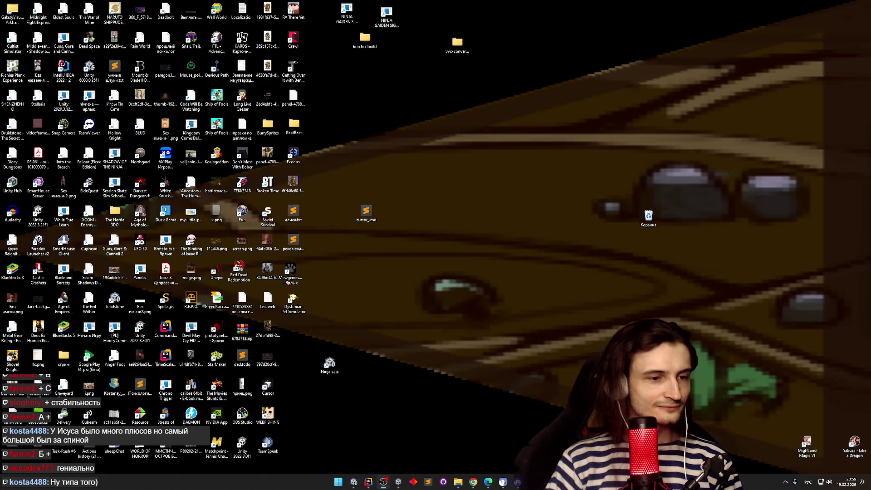
pyautogui.hotkey('alt', 'Tab')
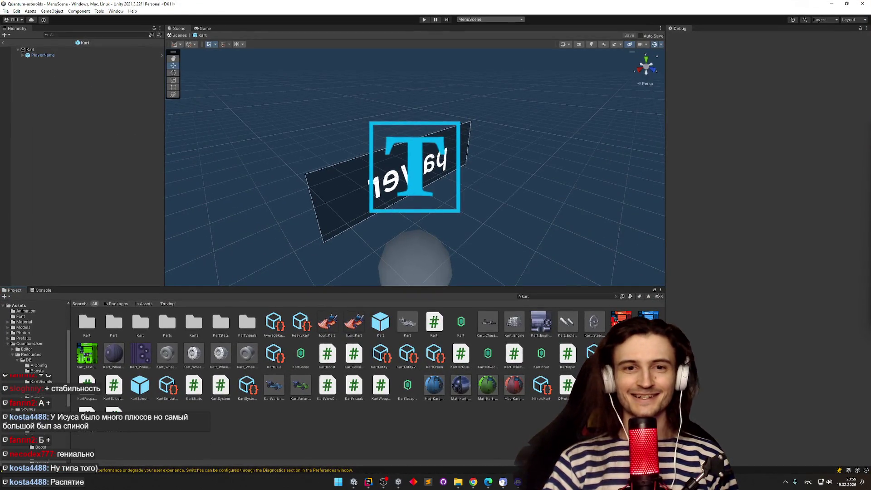
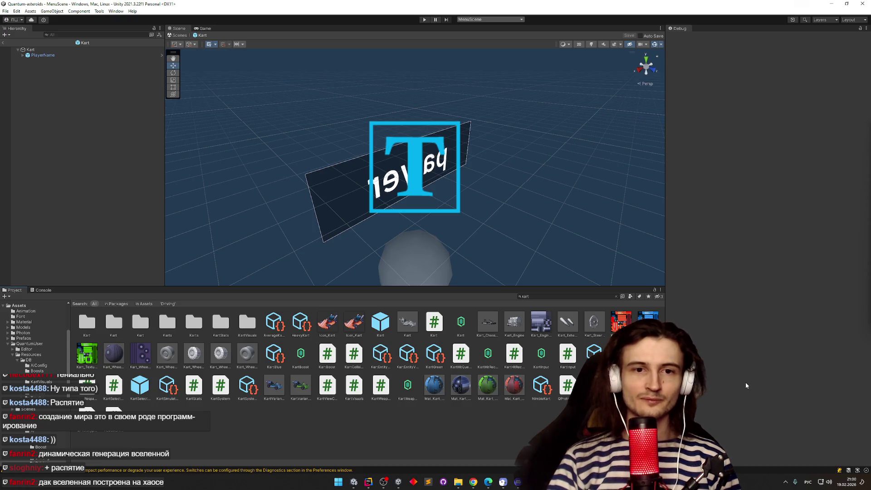
# Switch from Unity to Chrome and close the pixel-art spreadsheet tab
pyautogui.click(473, 482)
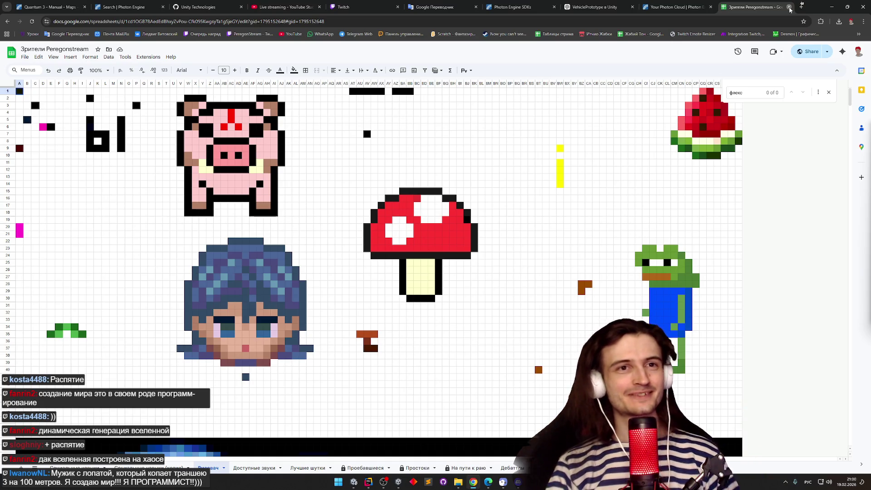
pyautogui.click(790, 8)
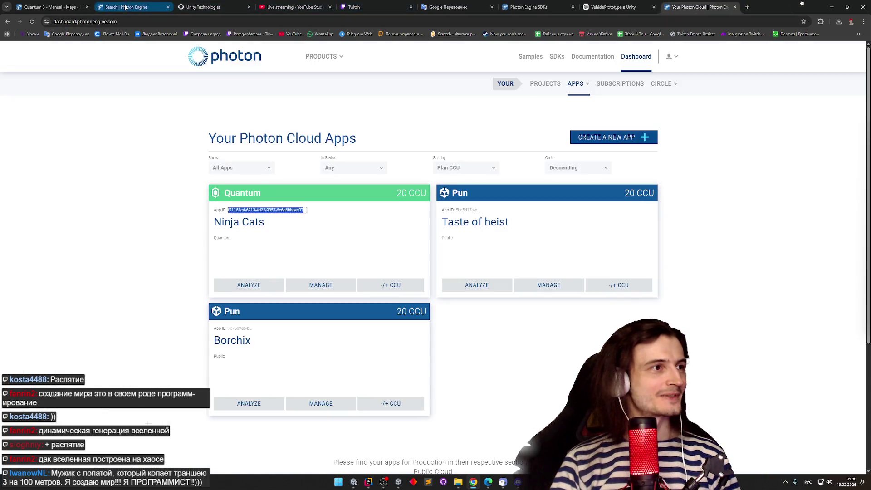
# Close the Unity Technologies tab and every tab except the Quantum 3 manual's Maps page
pyautogui.middleClick(180, 9)
pyautogui.rightClick(34, 7)
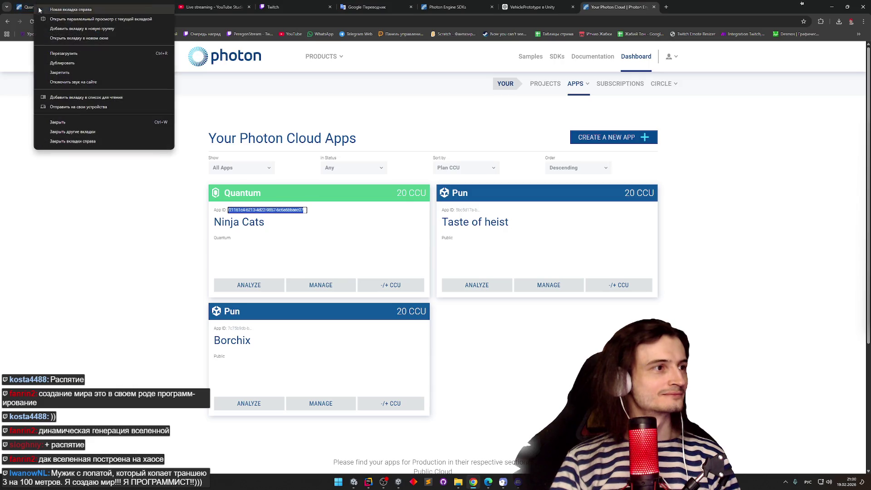
pyautogui.click(95, 132)
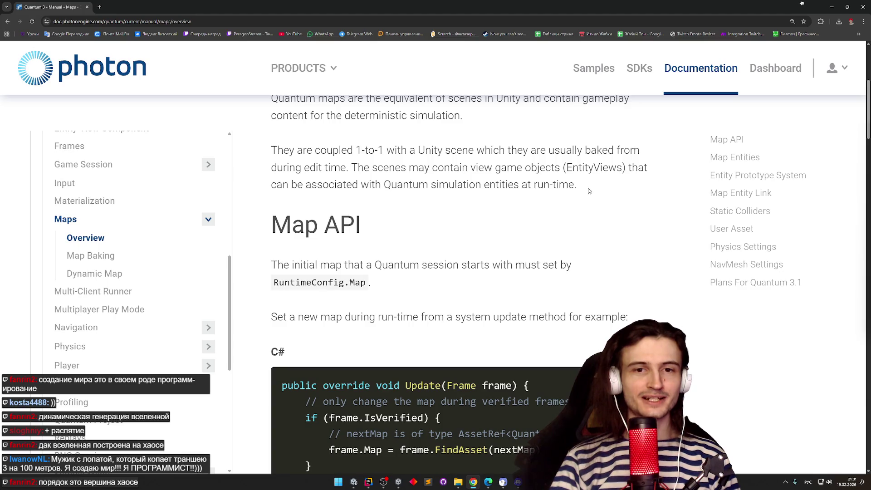
# Autoscroll through the Map API section to the ISignalOnMapChanged code example
pyautogui.middleClick(641, 223)
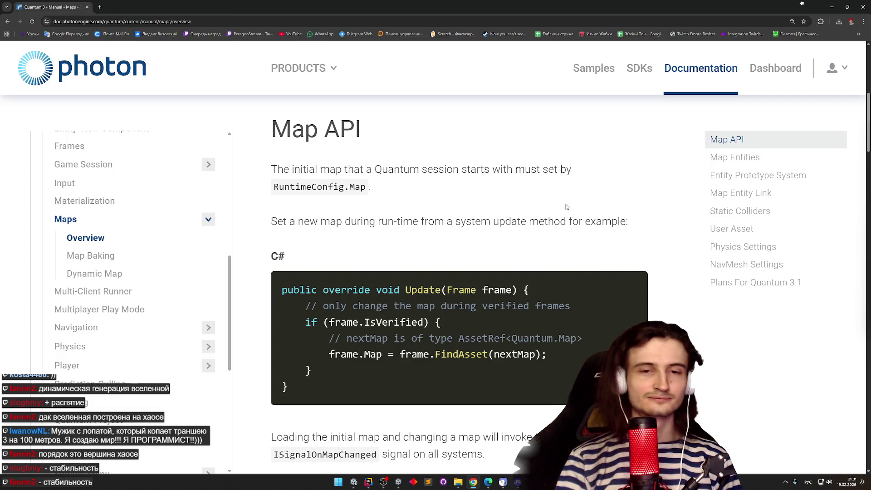
pyautogui.middleClick(565, 203)
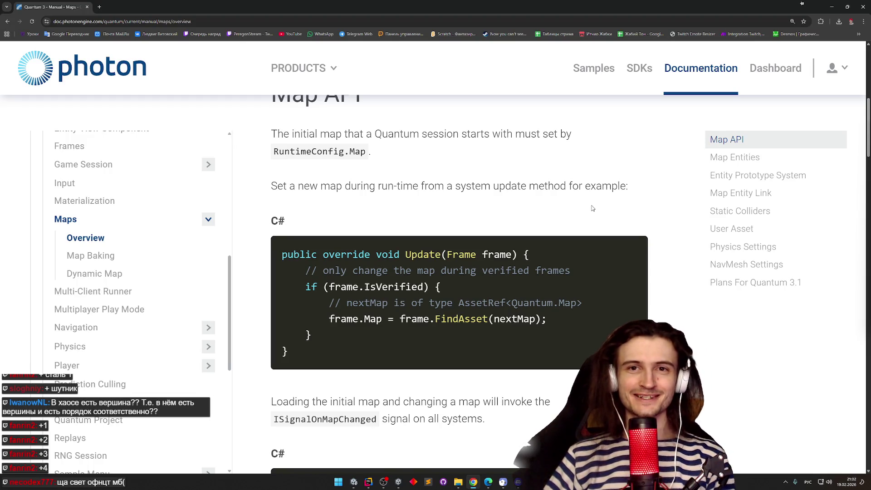
pyautogui.middleClick(569, 200)
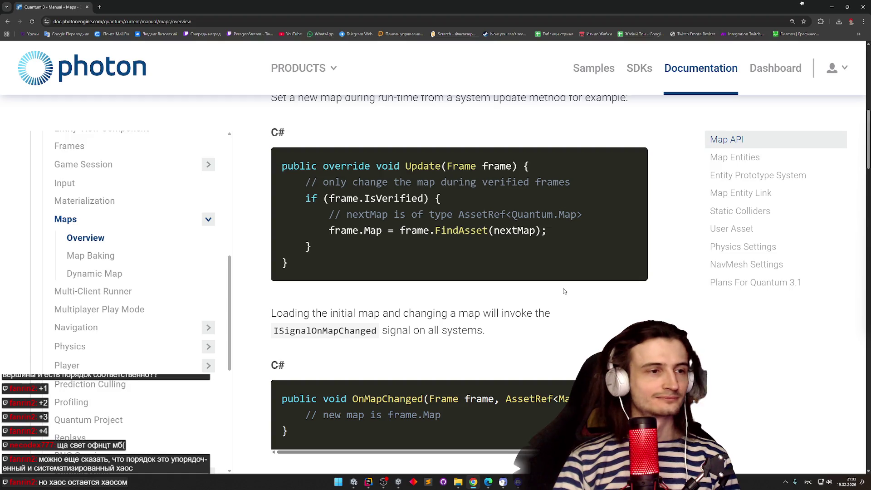
pyautogui.scroll(3, 562, 288)
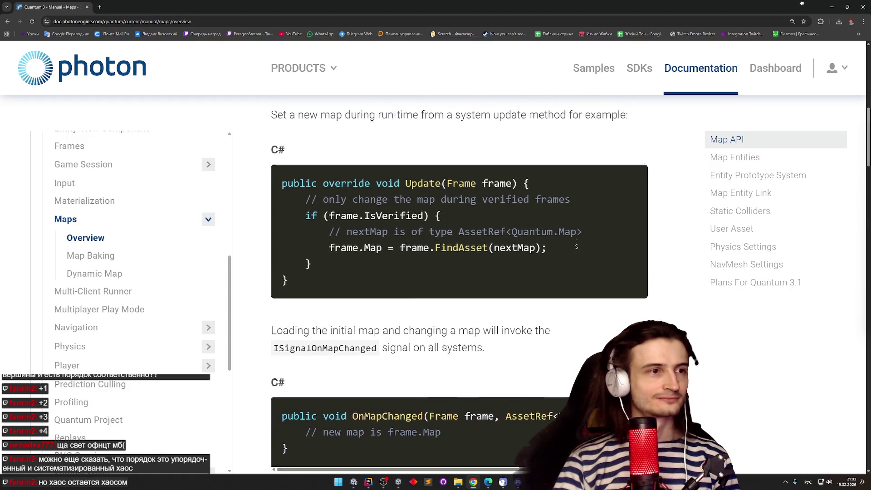
pyautogui.scroll(-1, 567, 278)
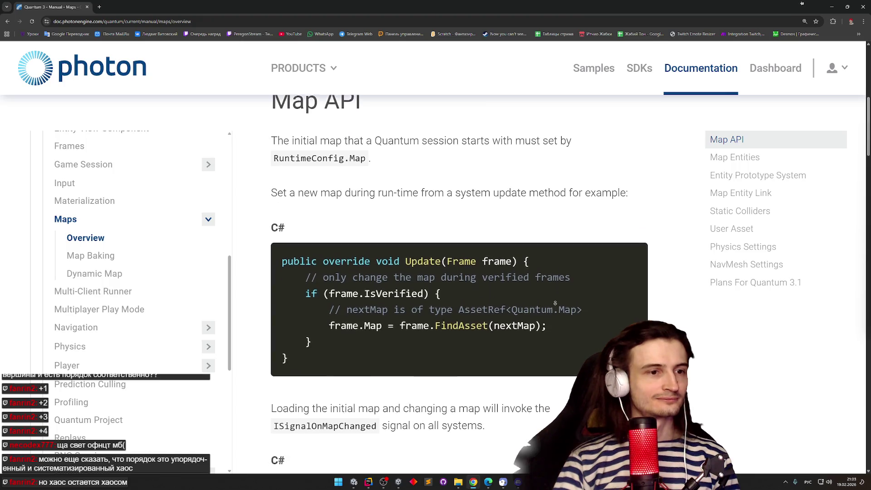
pyautogui.scroll(-1, 543, 303)
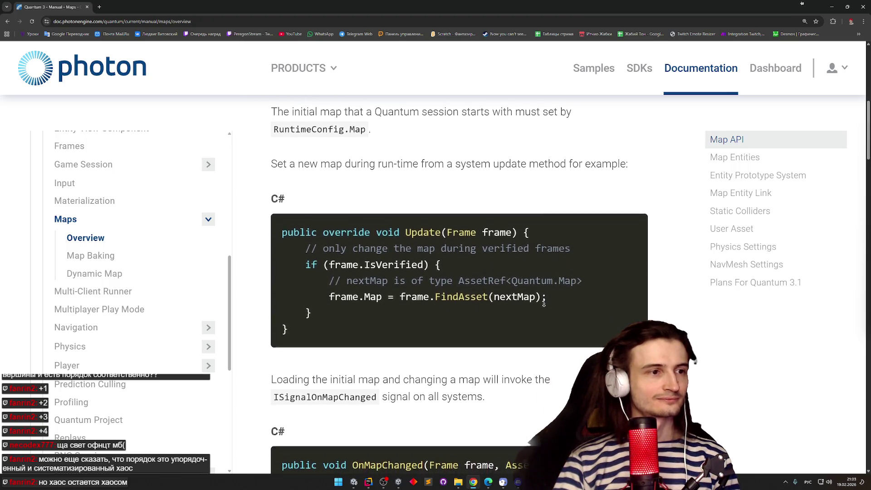
pyautogui.scroll(2, 548, 254)
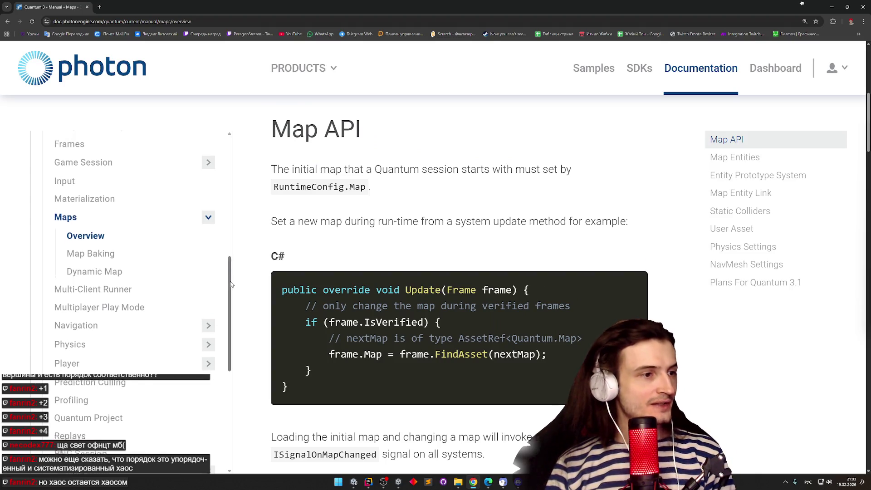
pyautogui.scroll(-5, 238, 281)
pyautogui.scroll(5, 241, 285)
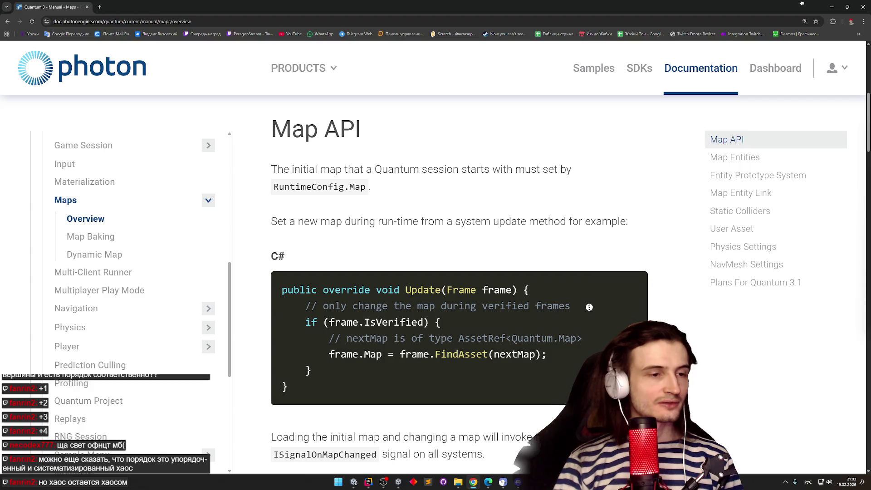
pyautogui.scroll(-1, 584, 318)
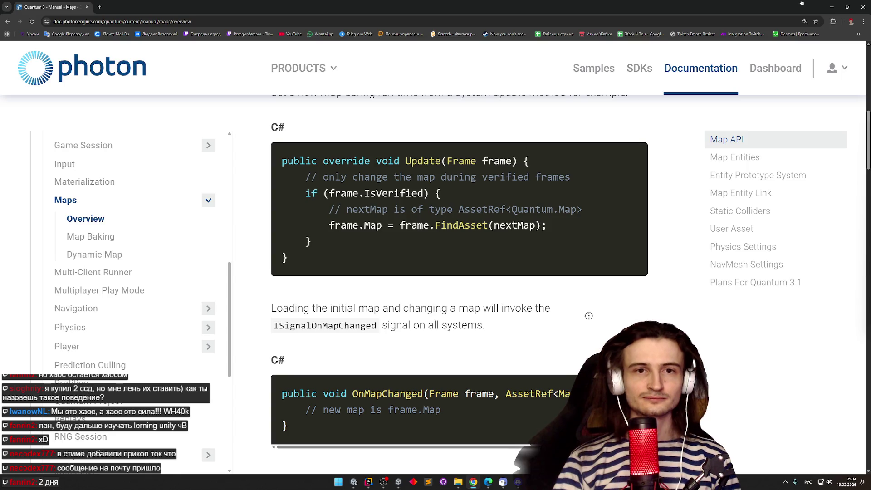
pyautogui.middleClick(566, 329)
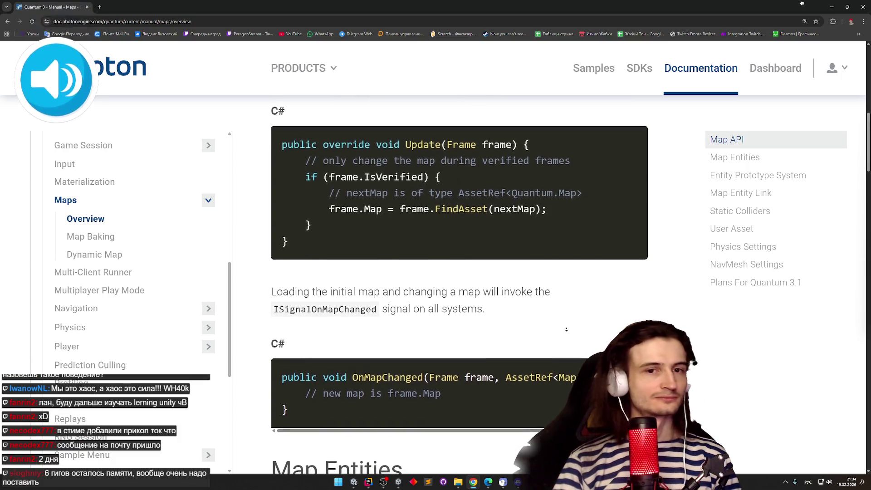
pyautogui.middleClick(569, 322)
pyautogui.middleClick(568, 321)
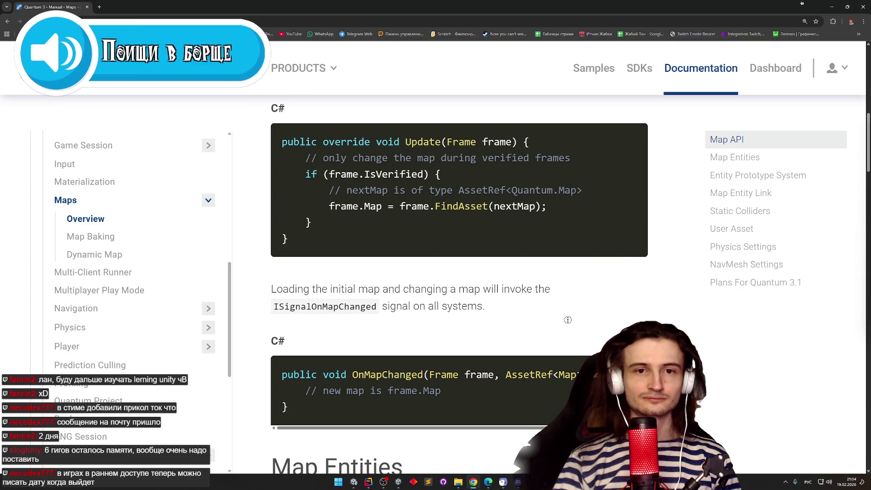
pyautogui.middleClick(567, 320)
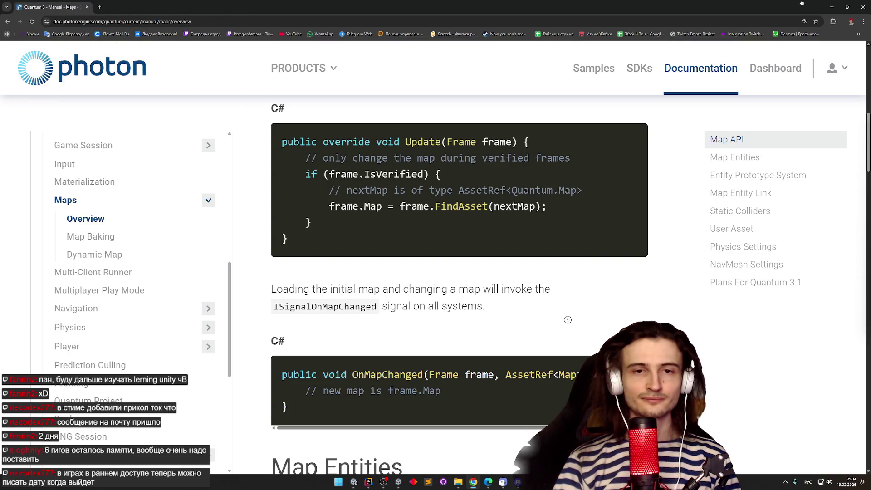
pyautogui.middleClick(571, 298)
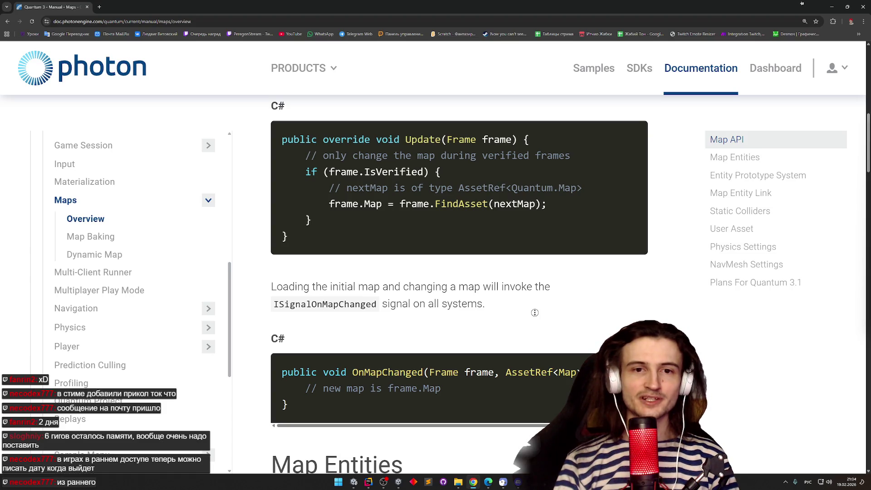
pyautogui.scroll(-1, 533, 317)
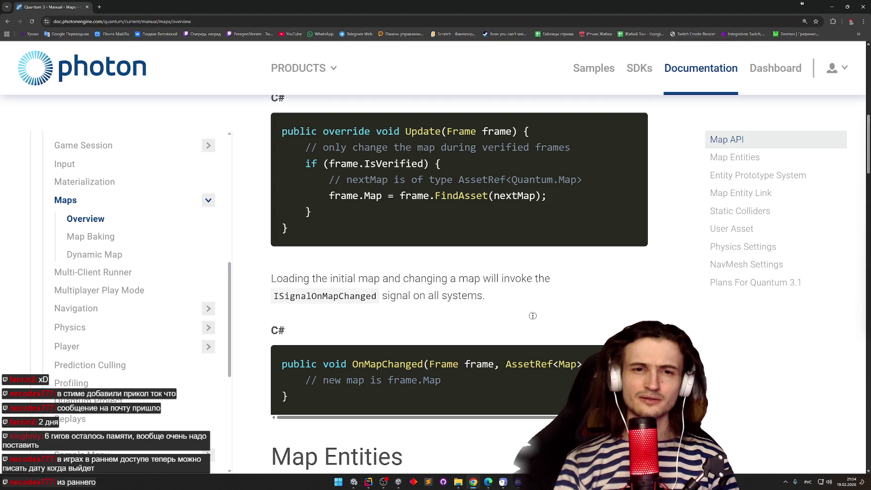
pyautogui.scroll(-1, 531, 316)
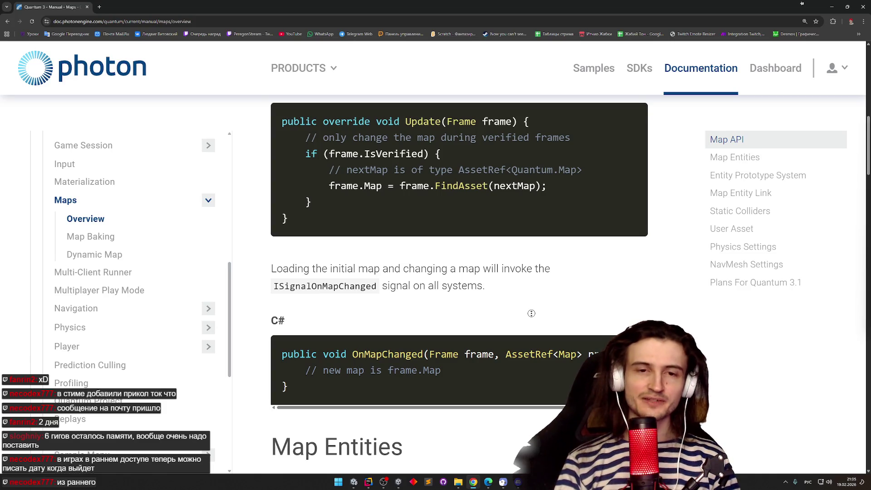
pyautogui.scroll(1, 535, 299)
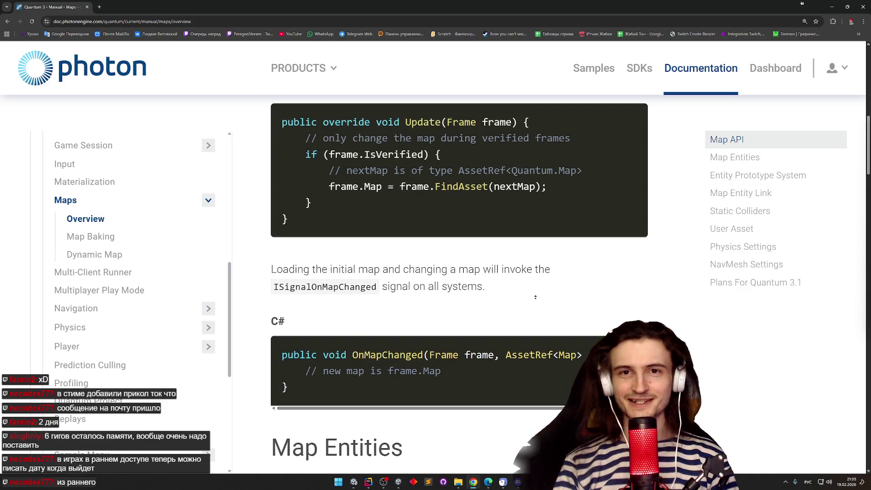
pyautogui.scroll(3, 538, 294)
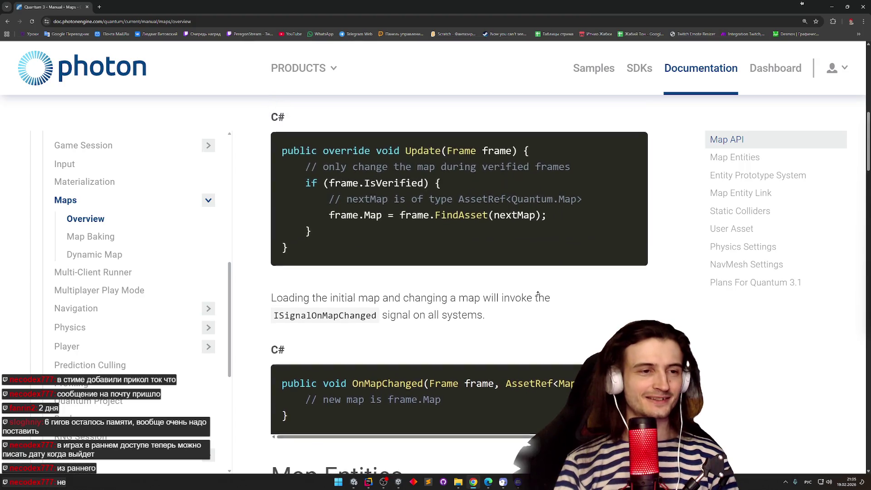
pyautogui.scroll(1, 538, 293)
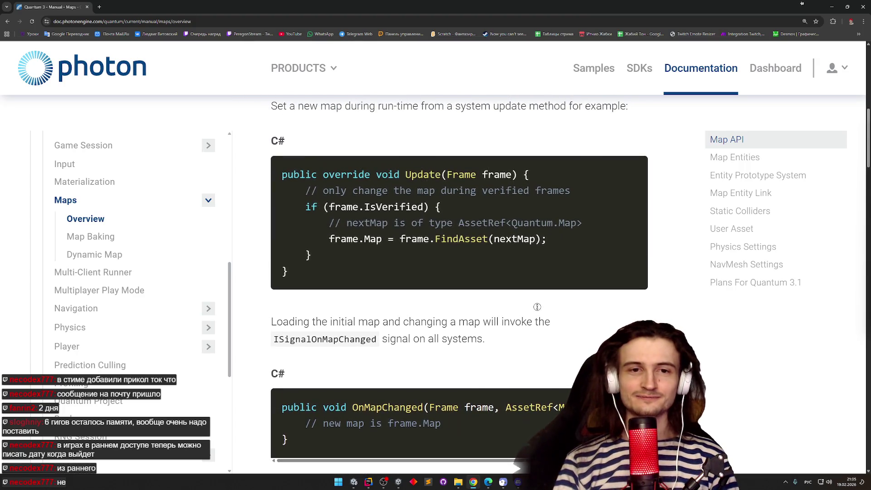
pyautogui.scroll(-1, 533, 317)
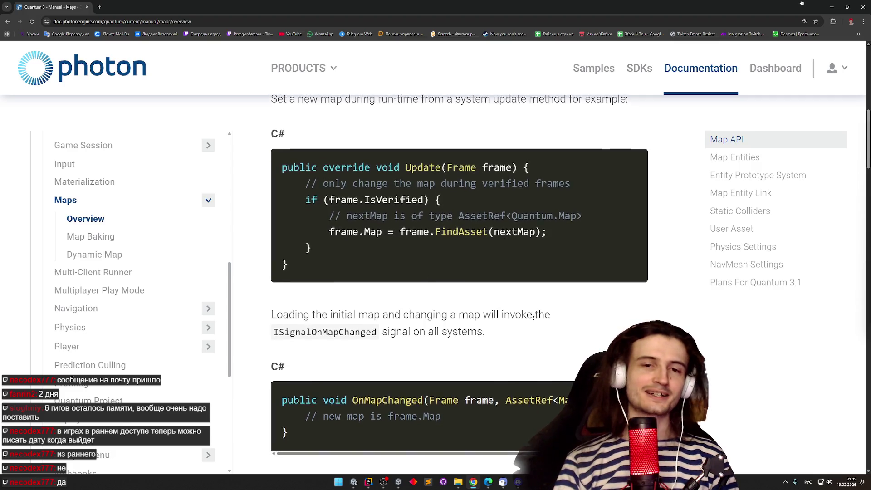
pyautogui.scroll(-1, 534, 317)
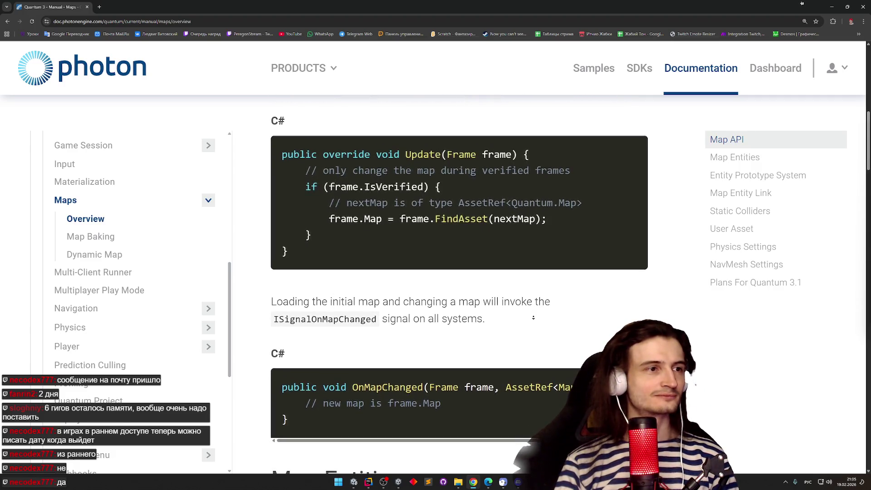
pyautogui.scroll(3, 541, 280)
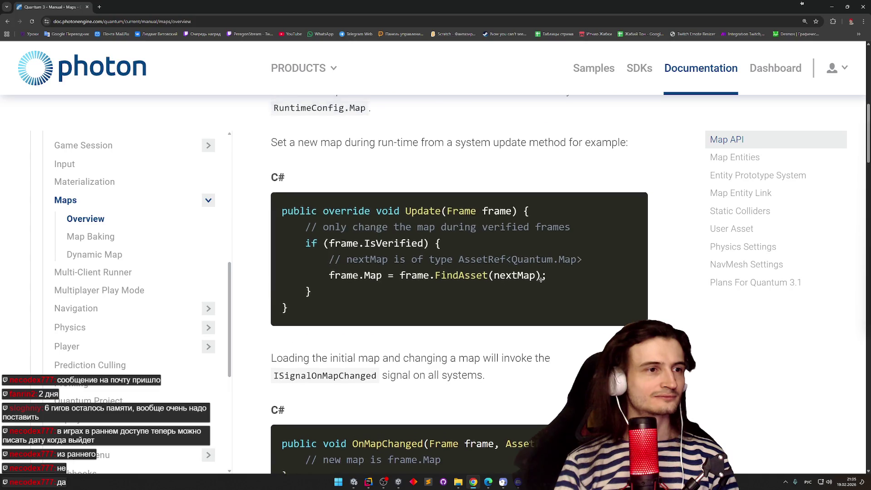
pyautogui.scroll(-2, 531, 313)
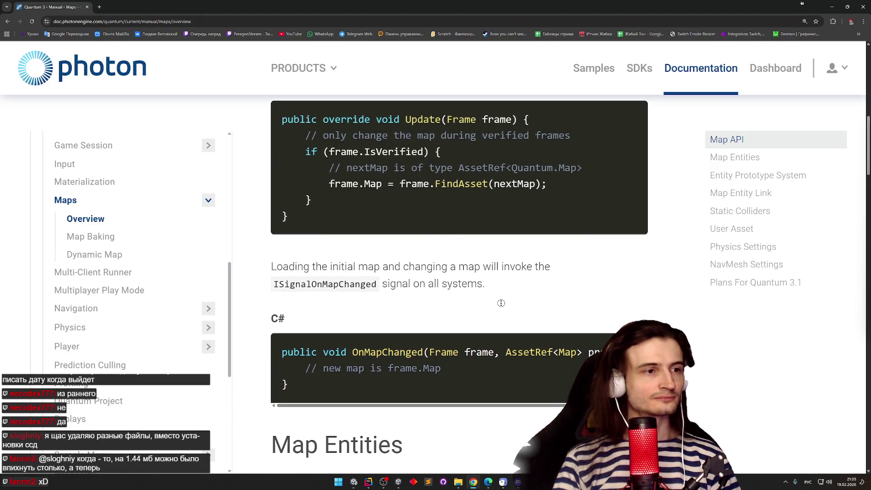
pyautogui.scroll(4, 499, 307)
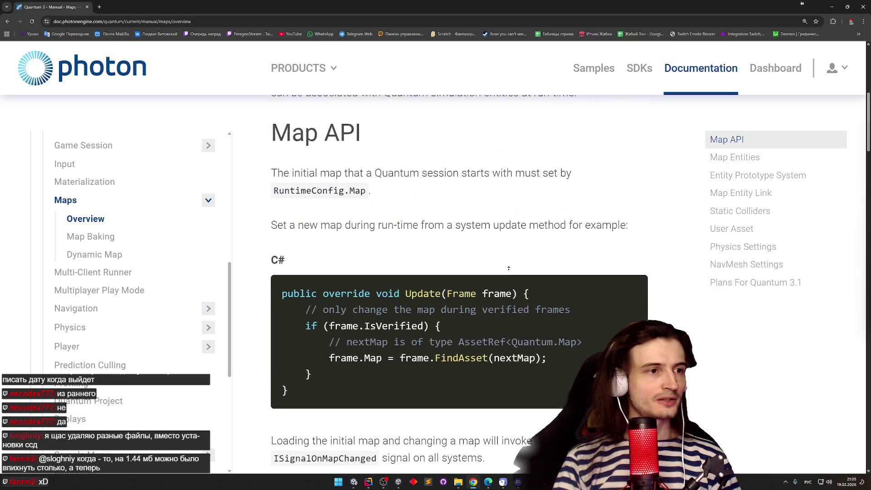
pyautogui.scroll(-3, 504, 323)
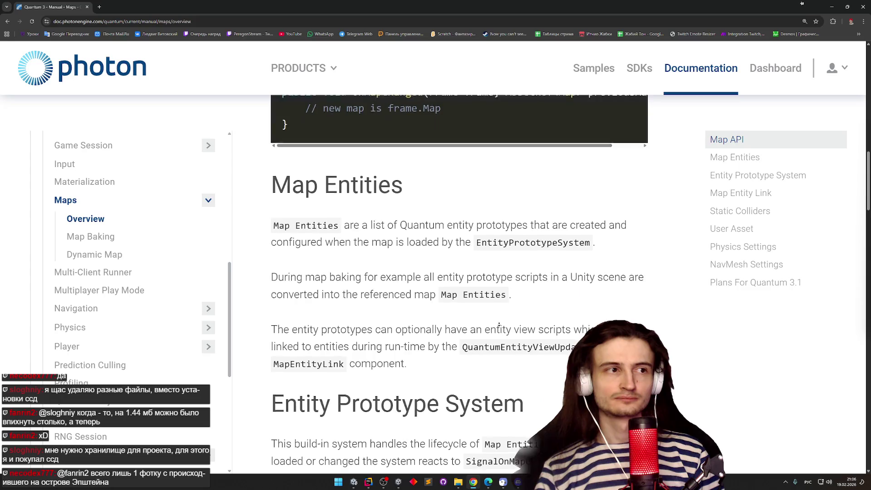
pyautogui.click(499, 323)
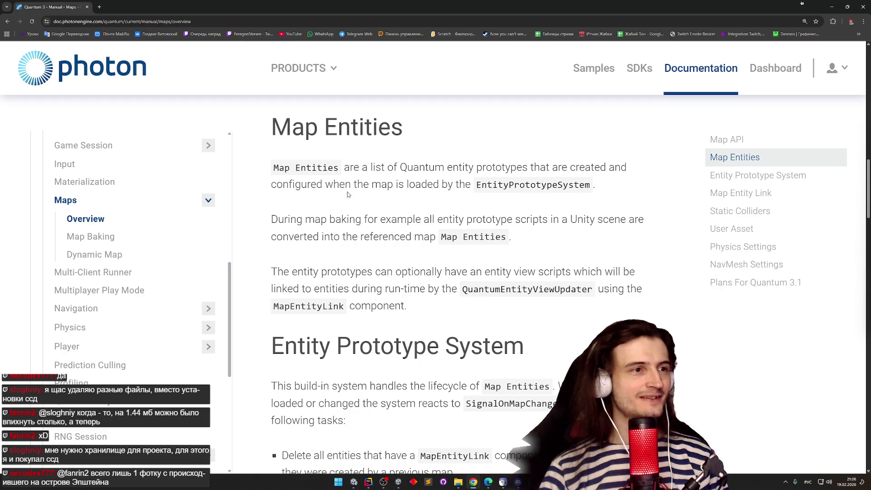
pyautogui.moveTo(272, 127); pyautogui.dragTo(322, 123)
pyautogui.doubleClick(312, 125)
pyautogui.click(321, 123)
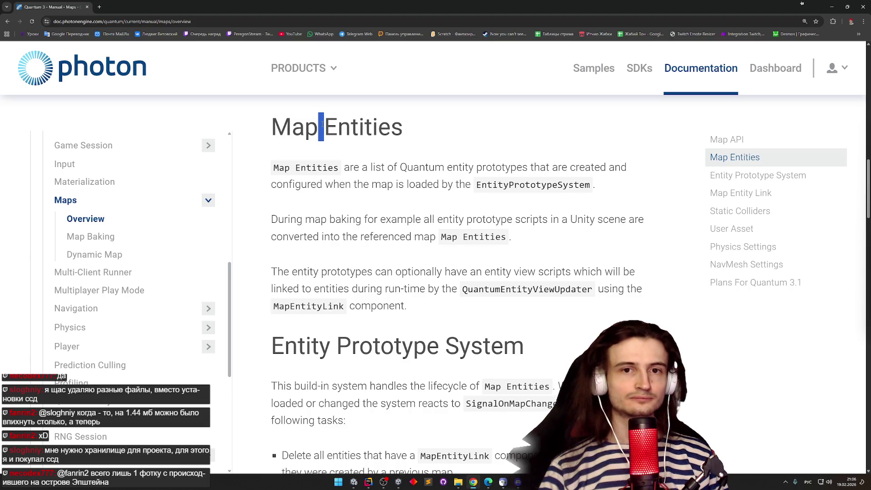
pyautogui.moveTo(322, 124)
pyautogui.mouseDown()
pyautogui.moveTo(334, 168)
pyautogui.moveTo(387, 167)
pyautogui.mouseUp()
pyautogui.doubleClick(334, 168)
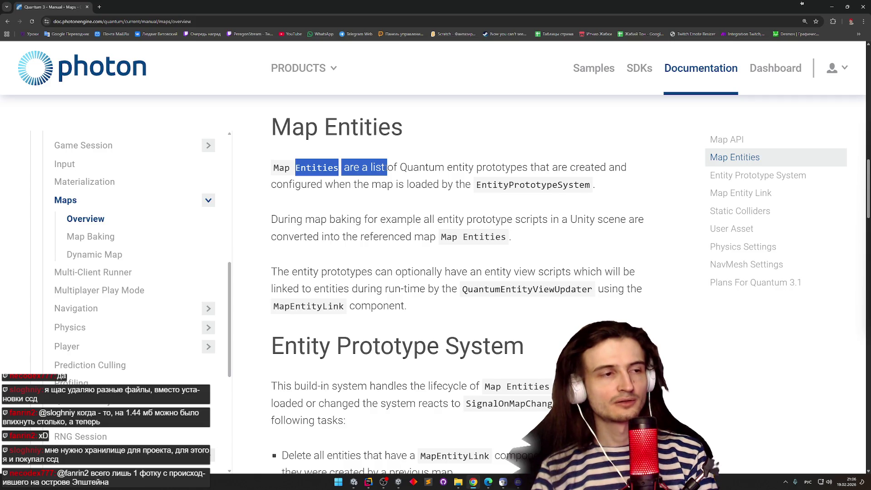
pyautogui.click(385, 179)
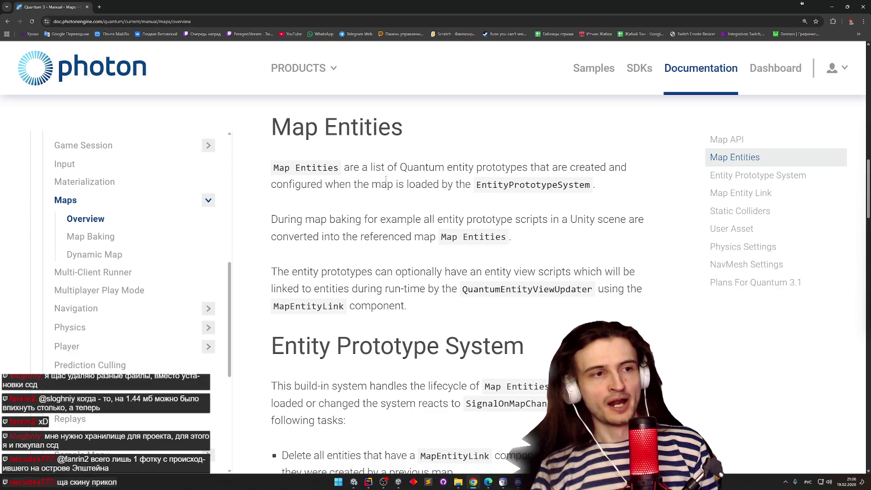
pyautogui.middleClick(385, 178)
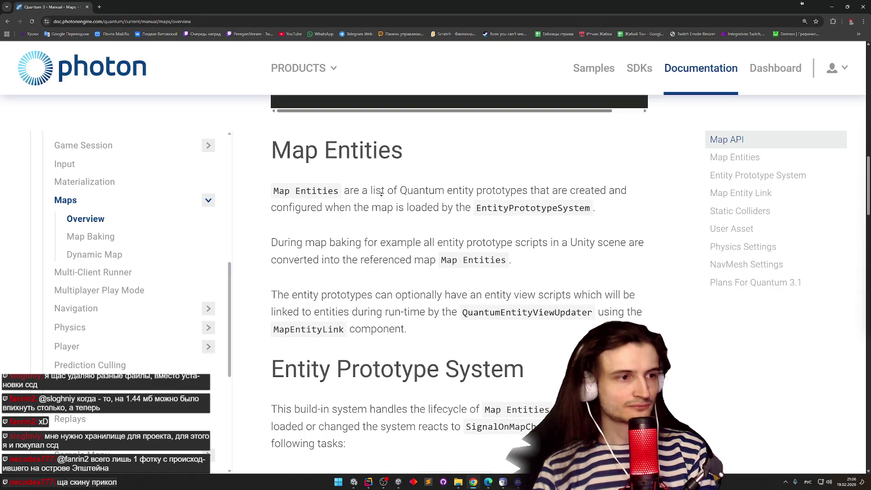
pyautogui.click(343, 219)
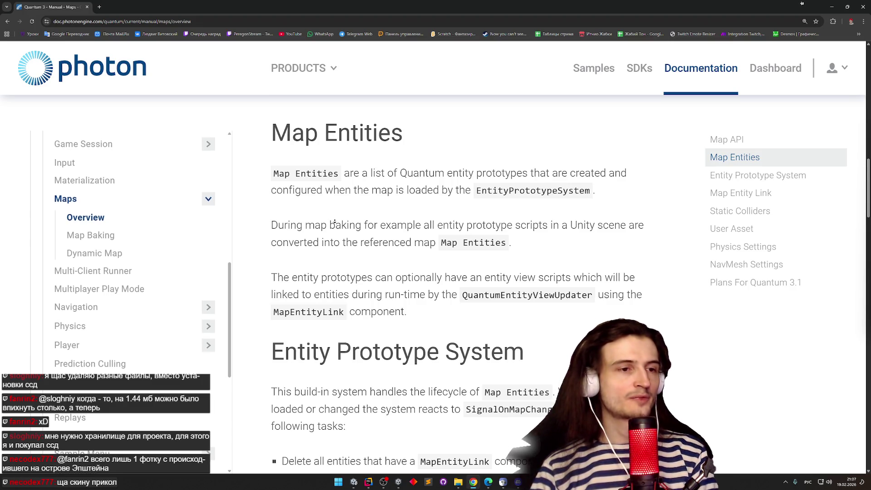
pyautogui.scroll(-1, 464, 311)
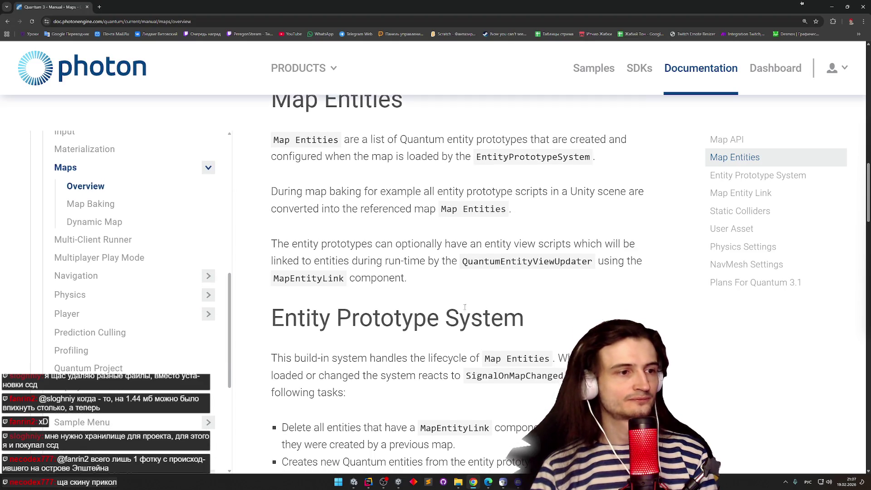
pyautogui.middleClick(439, 284)
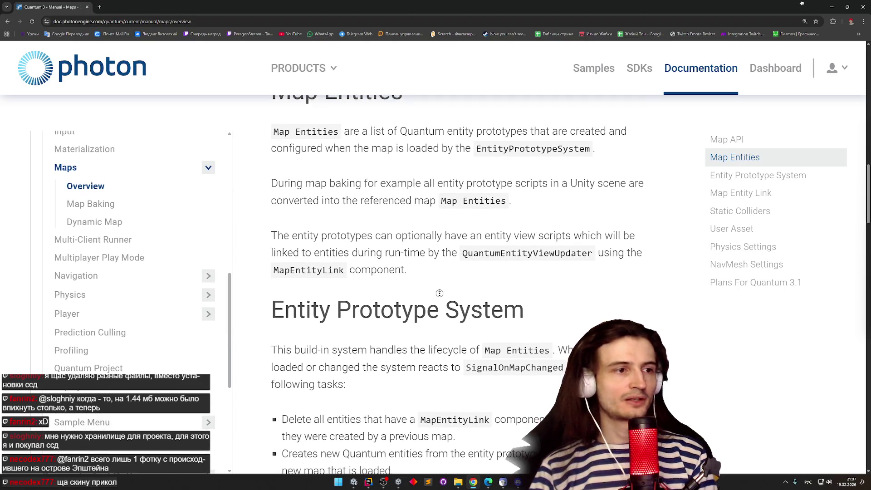
pyautogui.scroll(1, 440, 281)
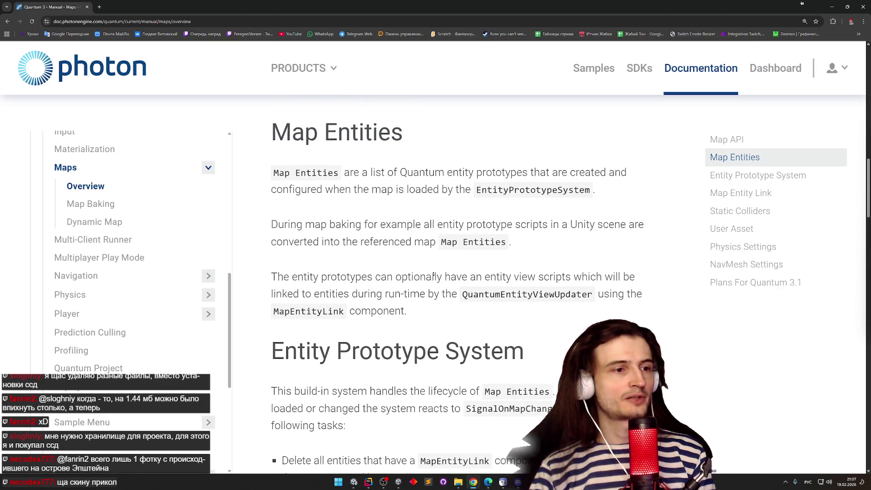
pyautogui.scroll(-1, 434, 274)
pyautogui.moveTo(376, 250)
pyautogui.mouseDown()
pyautogui.moveTo(622, 249)
pyautogui.moveTo(313, 268)
pyautogui.moveTo(430, 268)
pyautogui.moveTo(433, 285)
pyautogui.mouseUp()
pyautogui.click(417, 270)
pyautogui.doubleClick(418, 250)
pyautogui.click(432, 265)
pyautogui.click(433, 285)
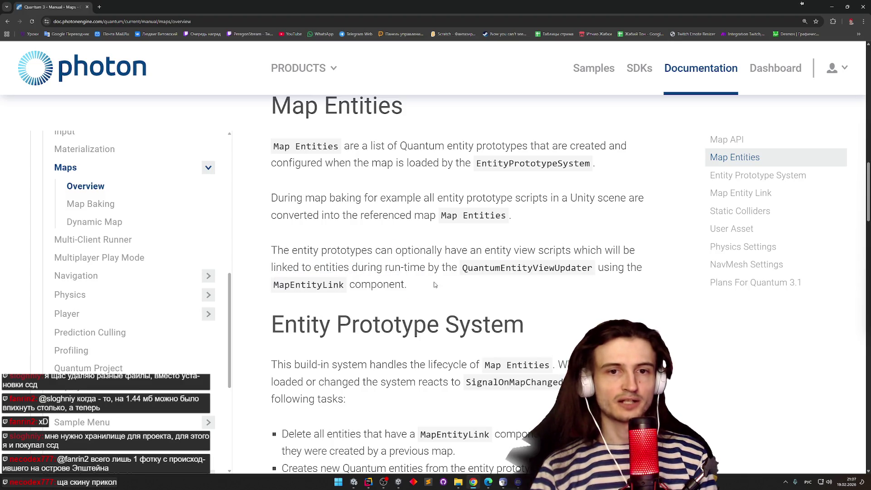
pyautogui.scroll(-3, 428, 300)
# Scroll to Entity Prototype System and highlight its sentence on Map Entity lifecycle
pyautogui.scroll(-3, 428, 301)
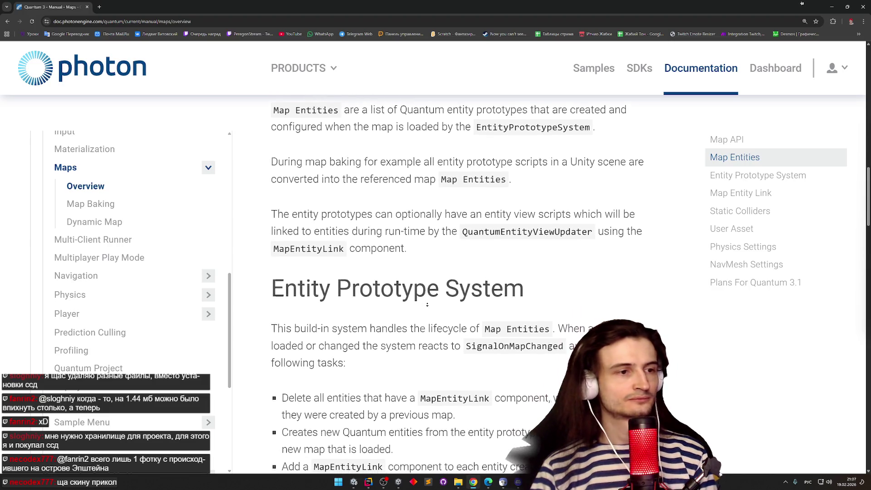
pyautogui.scroll(-2, 427, 305)
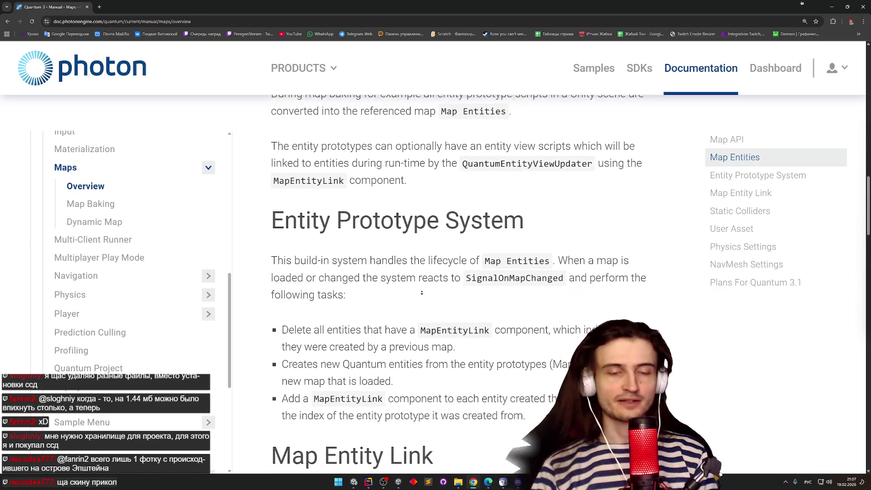
pyautogui.scroll(-1, 416, 297)
pyautogui.scroll(-2, 416, 297)
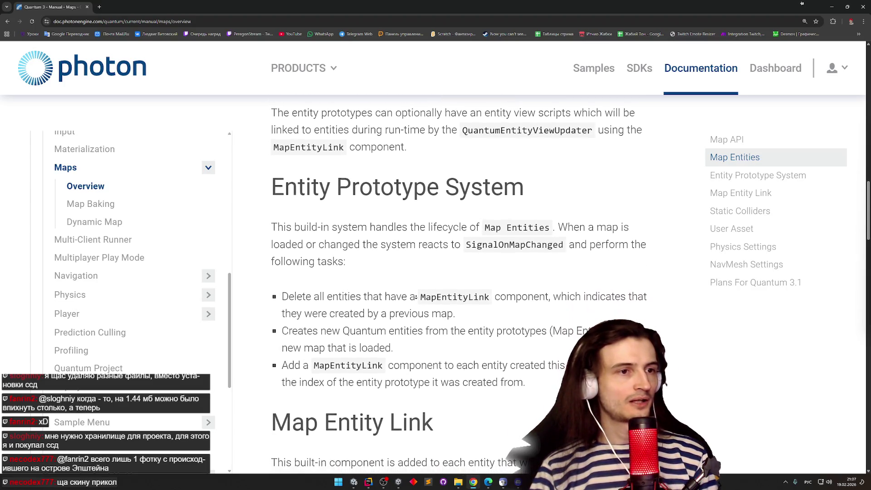
pyautogui.scroll(-1, 415, 298)
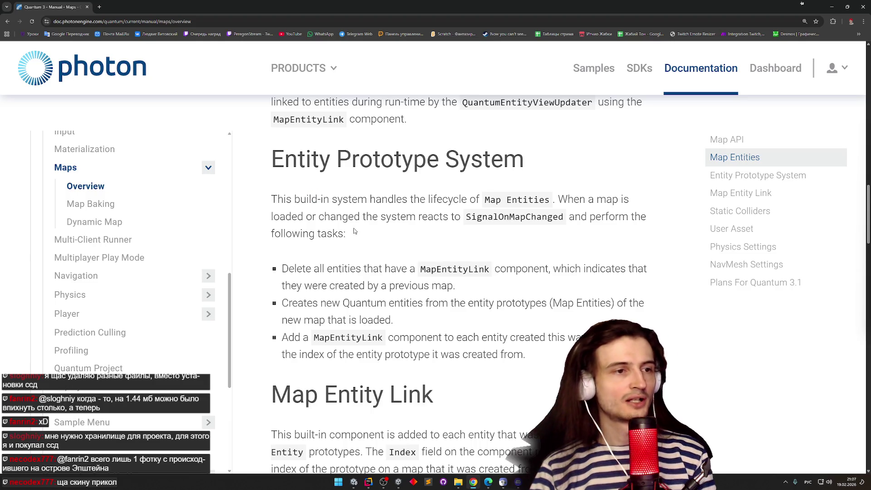
pyautogui.moveTo(371, 200); pyautogui.dragTo(552, 200)
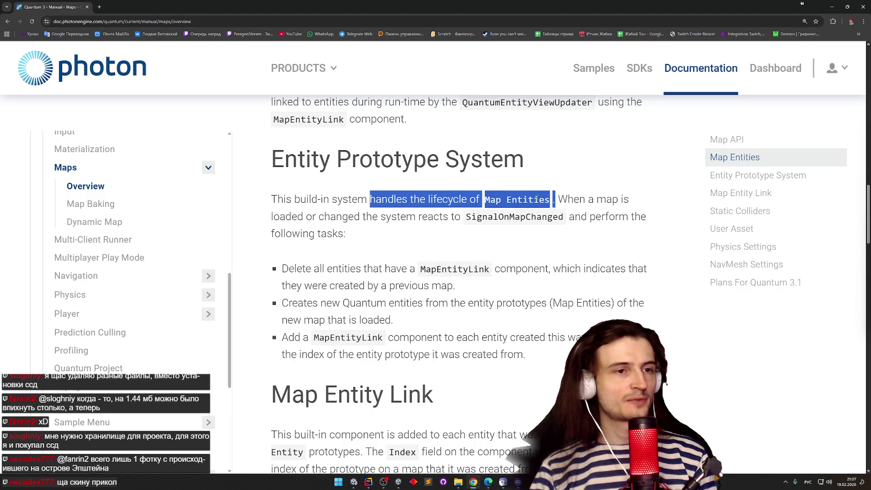
pyautogui.doubleClick(537, 199)
pyautogui.click(536, 199)
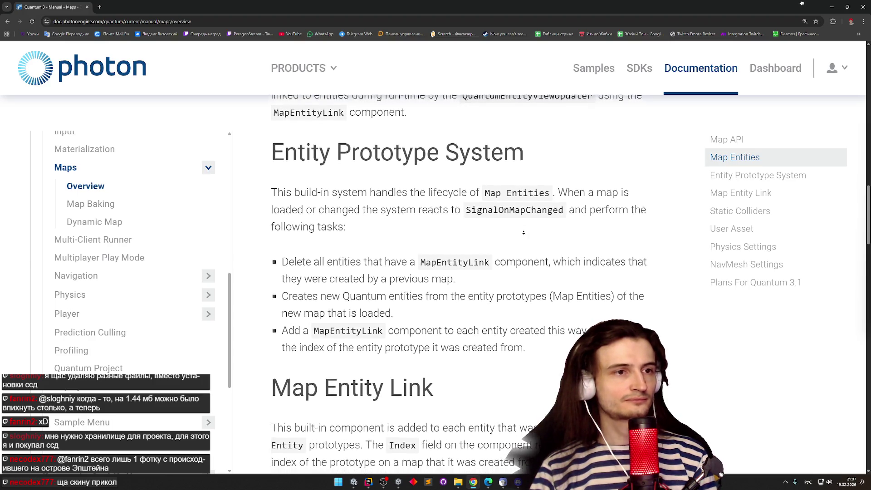
# Highlight the sentence on map loading via SignalOnMapChanged and the following tasks
pyautogui.doubleClick(570, 186)
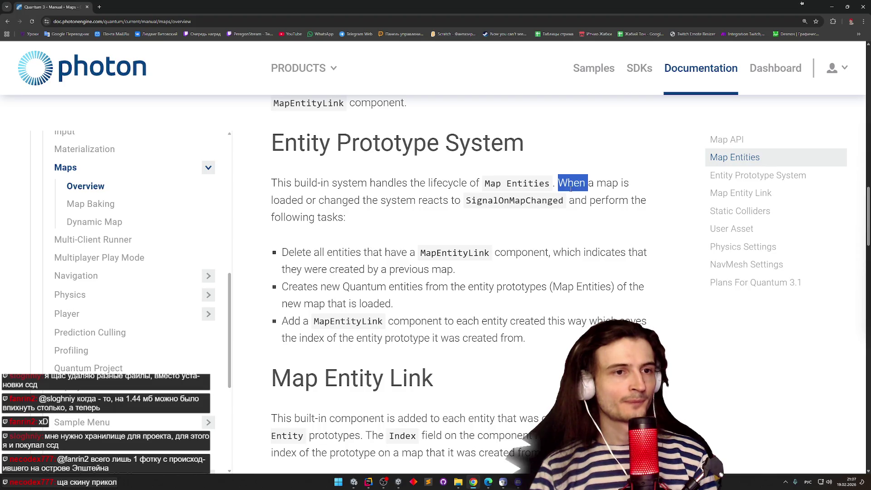
pyautogui.moveTo(571, 189)
pyautogui.mouseDown()
pyautogui.moveTo(562, 202)
pyautogui.moveTo(459, 202)
pyautogui.moveTo(273, 184)
pyautogui.moveTo(359, 200)
pyautogui.moveTo(510, 200)
pyautogui.moveTo(501, 214)
pyautogui.mouseUp()
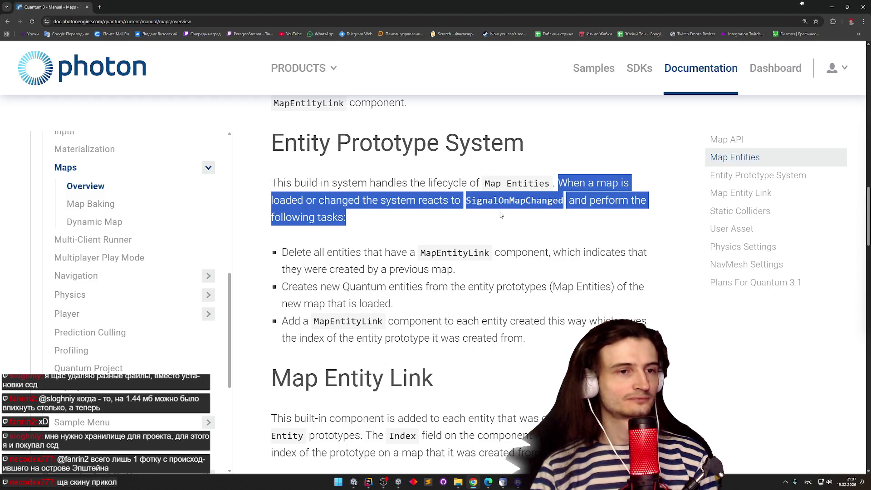
pyautogui.moveTo(501, 215)
pyautogui.mouseDown()
pyautogui.moveTo(467, 200)
pyautogui.moveTo(559, 182)
pyautogui.moveTo(549, 218)
pyautogui.moveTo(572, 183)
pyautogui.moveTo(547, 218)
pyautogui.mouseUp()
pyautogui.moveTo(563, 189)
pyautogui.mouseDown()
pyautogui.moveTo(554, 219)
pyautogui.moveTo(571, 194)
pyautogui.moveTo(558, 183)
pyautogui.mouseUp()
# Highlight the first task about deleting MapEntityLink entities
pyautogui.scroll(-1, 540, 235)
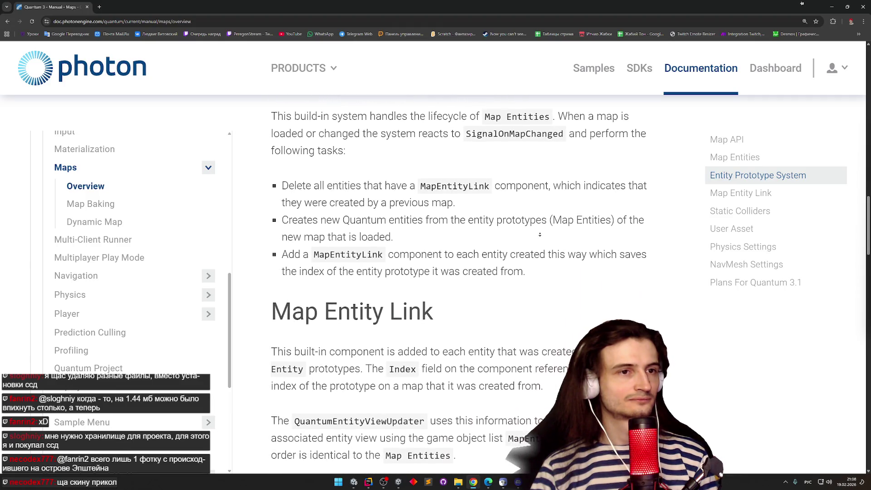
pyautogui.click(540, 236)
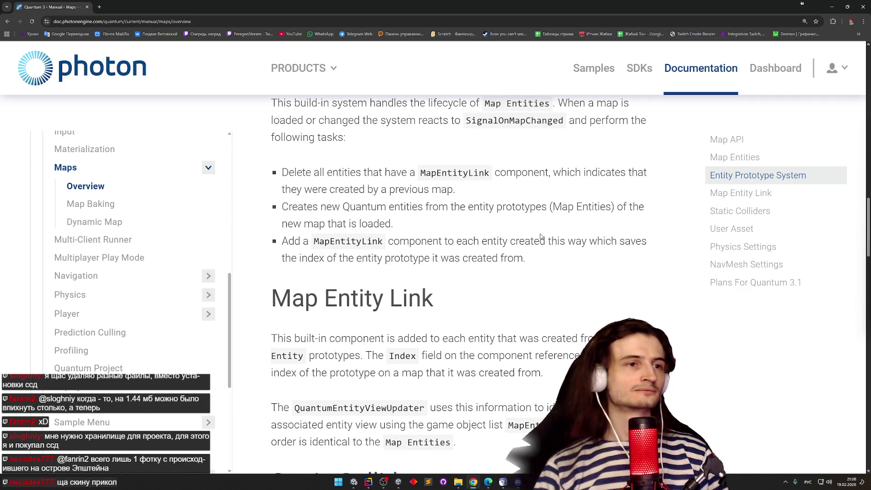
pyautogui.middleClick(511, 250)
pyautogui.click(511, 253)
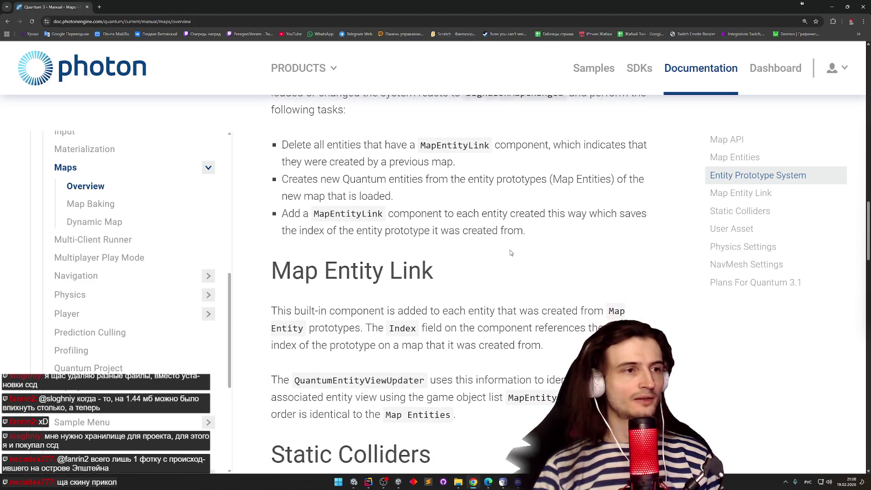
pyautogui.moveTo(283, 144); pyautogui.dragTo(435, 143)
pyautogui.moveTo(492, 144)
pyautogui.mouseDown()
pyautogui.moveTo(626, 144)
pyautogui.moveTo(426, 162)
pyautogui.mouseUp()
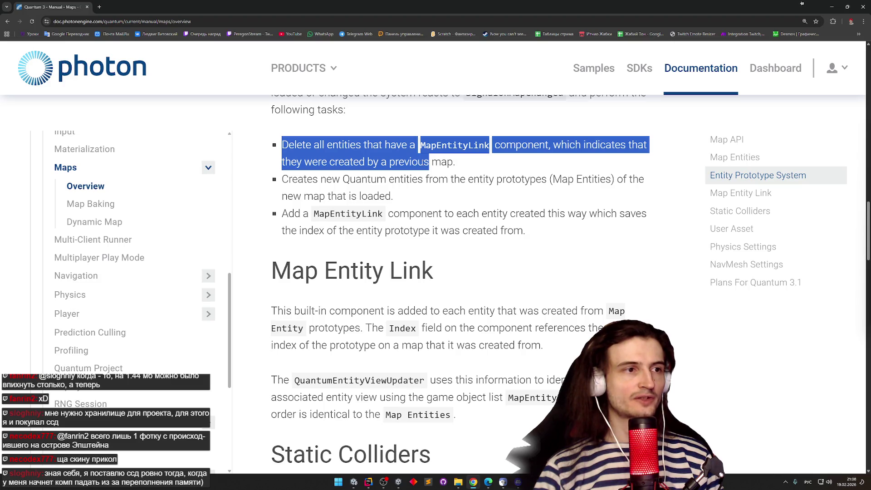
pyautogui.click(428, 162)
# Re-read the map-change sentence and highlight the first two map-change tasks
pyautogui.scroll(2, 453, 164)
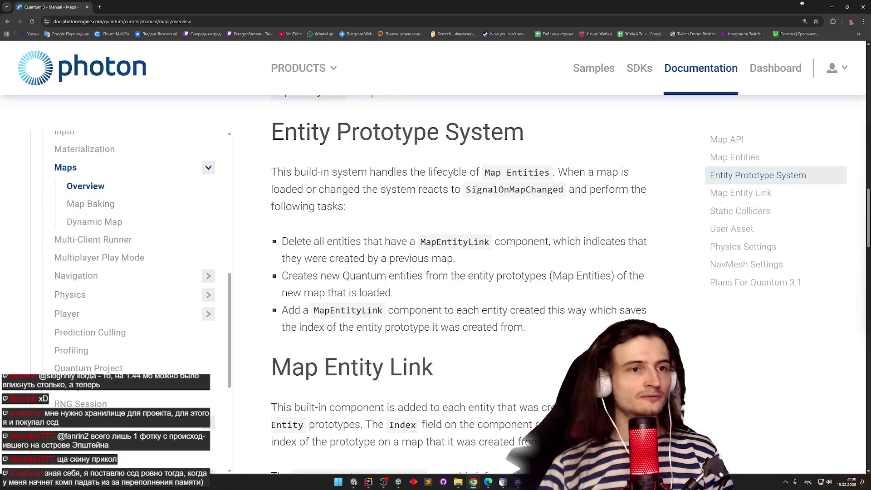
pyautogui.doubleClick(571, 172)
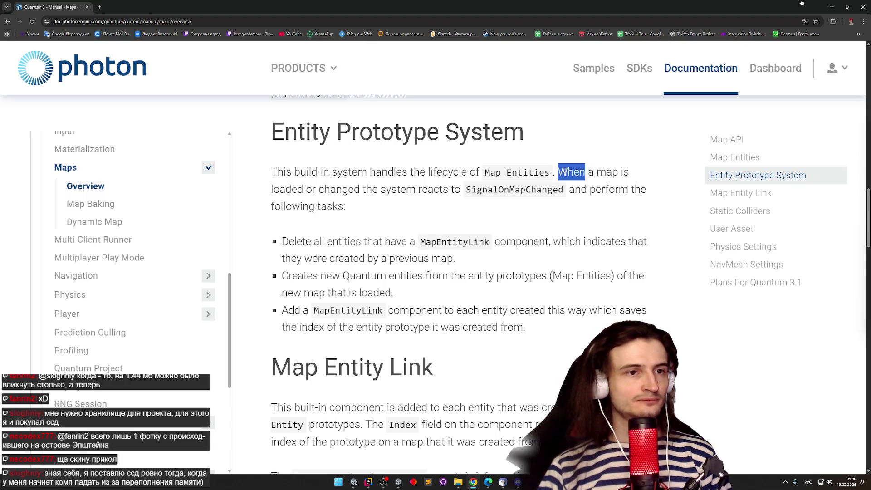
pyautogui.moveTo(571, 172)
pyautogui.mouseDown()
pyautogui.moveTo(483, 174)
pyautogui.moveTo(415, 189)
pyautogui.moveTo(452, 186)
pyautogui.mouseUp()
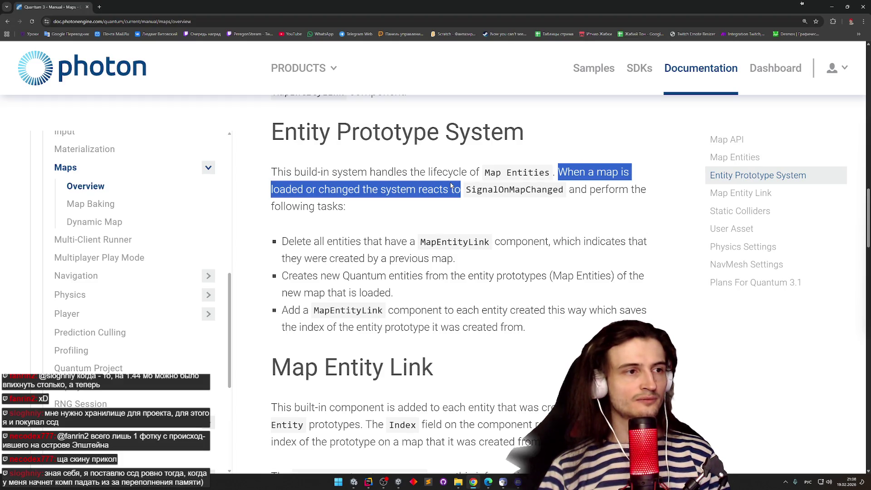
pyautogui.click(450, 187)
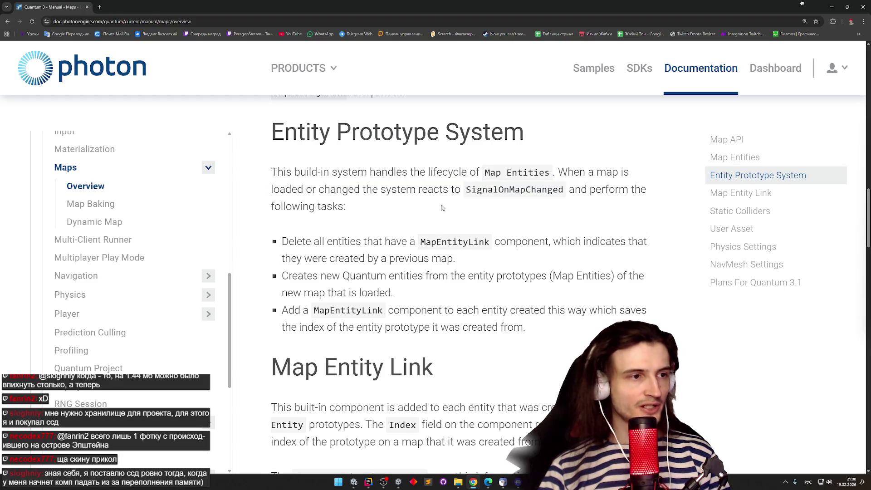
pyautogui.doubleClick(300, 244)
pyautogui.moveTo(299, 244); pyautogui.dragTo(517, 242)
pyautogui.moveTo(523, 244)
pyautogui.mouseDown()
pyautogui.moveTo(521, 257)
pyautogui.moveTo(520, 246)
pyautogui.moveTo(472, 262)
pyautogui.moveTo(472, 245)
pyautogui.moveTo(431, 247)
pyautogui.moveTo(430, 277)
pyautogui.moveTo(535, 275)
pyautogui.mouseUp()
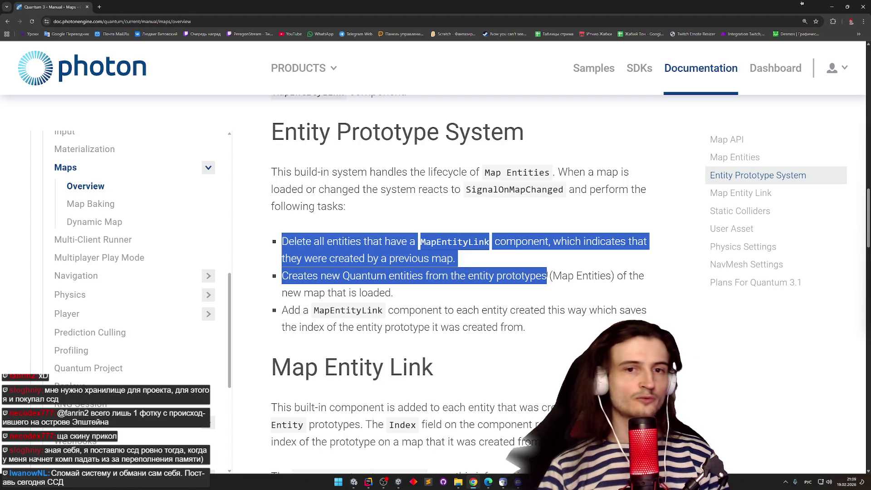
pyautogui.click(535, 291)
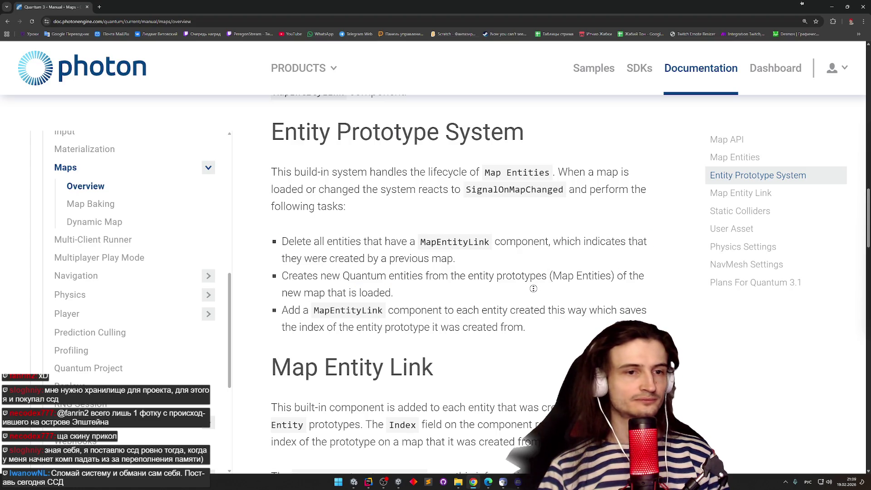
# Highlight the third task's phrase about adding the component to each entity
pyautogui.scroll(-1, 533, 299)
pyautogui.scroll(-2, 517, 326)
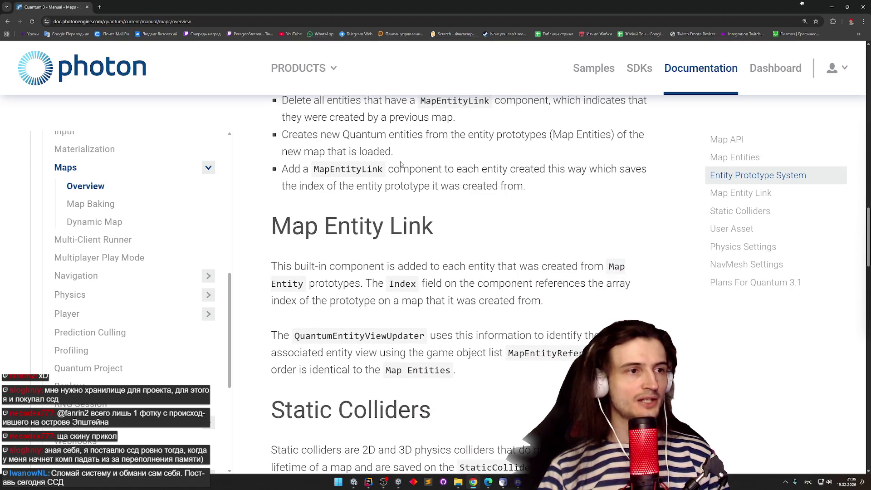
pyautogui.moveTo(389, 170)
pyautogui.mouseDown()
pyautogui.moveTo(646, 174)
pyautogui.moveTo(605, 188)
pyautogui.moveTo(510, 171)
pyautogui.mouseUp()
pyautogui.click(511, 171)
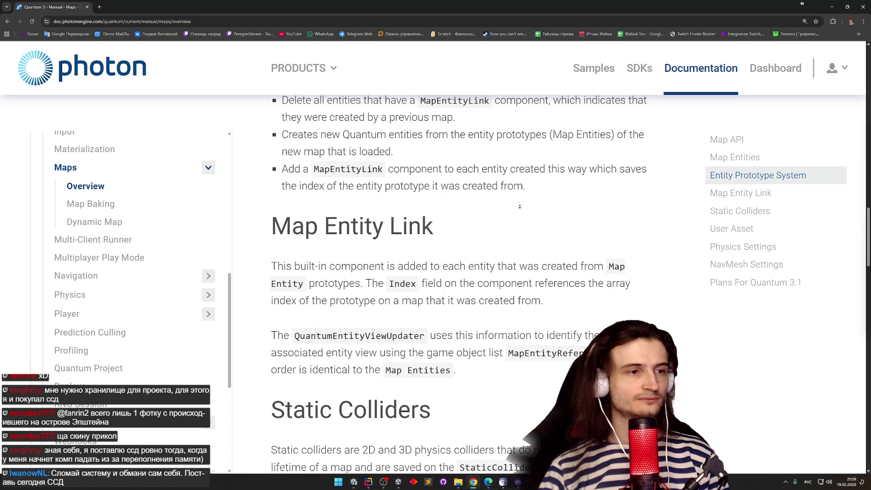
# Read Map Entity Link, highlighting the QuantumEntityViewUpdater sentence and description paragraph
pyautogui.scroll(-2, 521, 199)
pyautogui.scroll(-2, 515, 216)
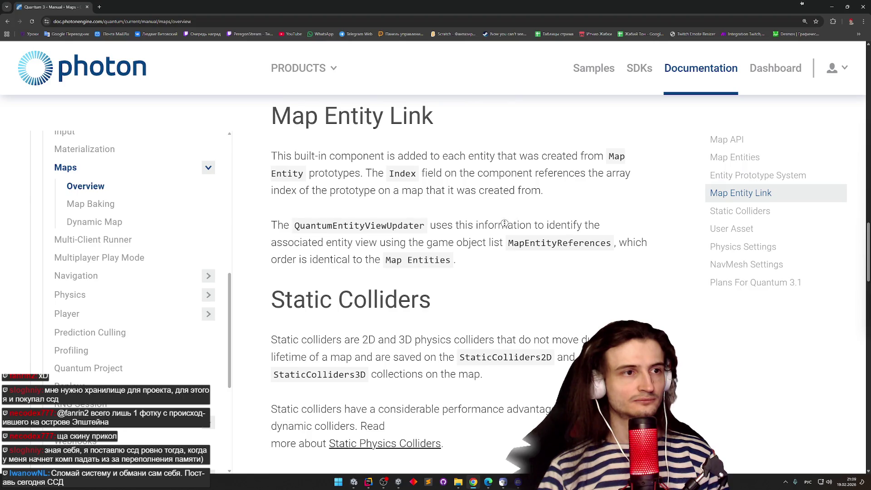
pyautogui.scroll(-1, 504, 226)
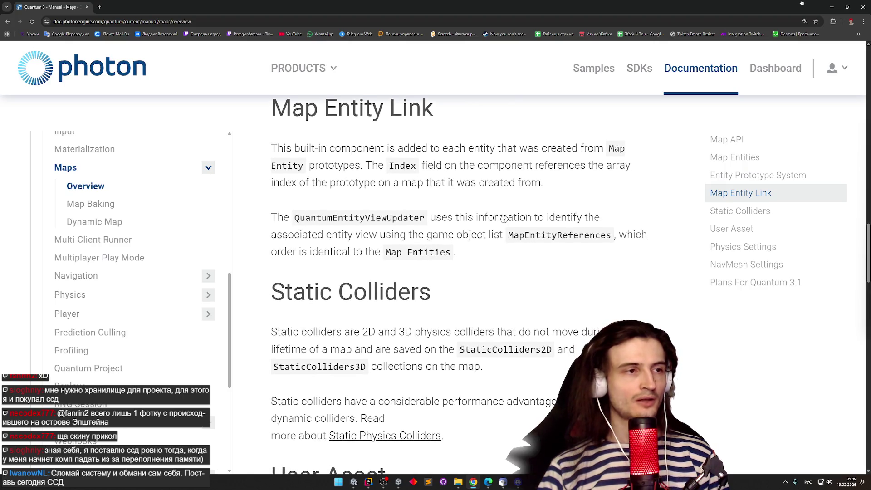
pyautogui.scroll(1, 498, 211)
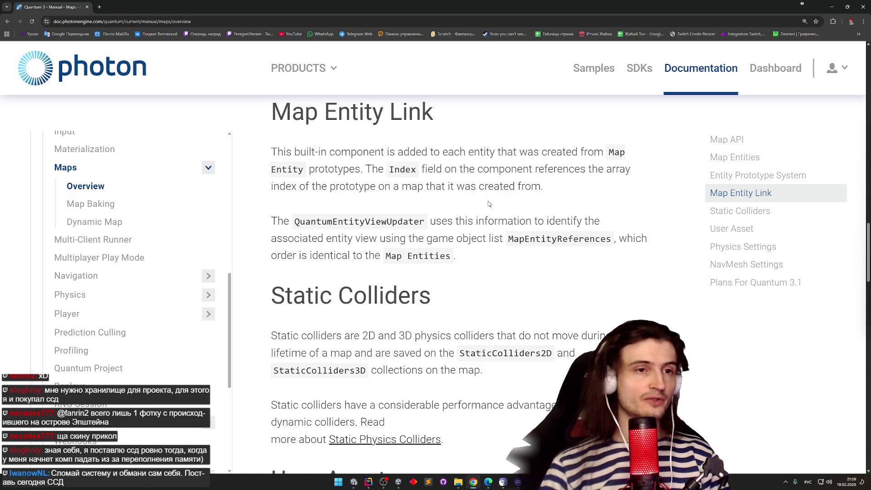
pyautogui.middleClick(498, 200)
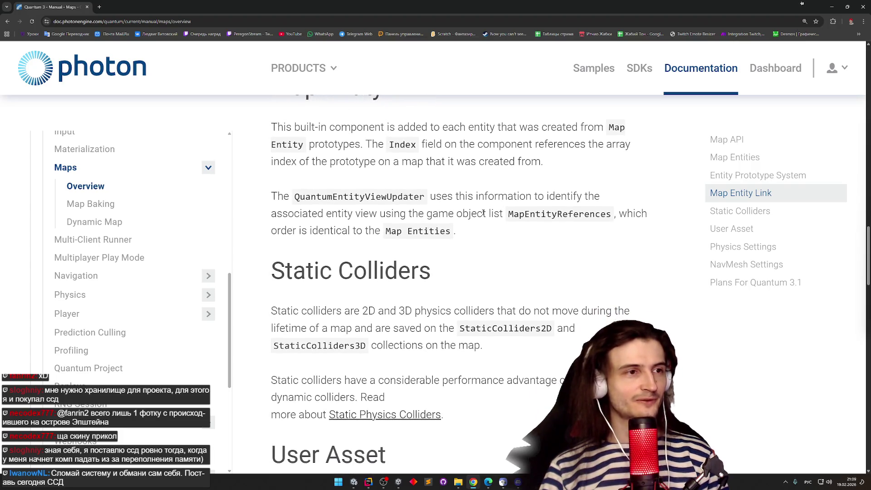
pyautogui.moveTo(275, 195)
pyautogui.mouseDown()
pyautogui.moveTo(360, 222)
pyautogui.moveTo(452, 197)
pyautogui.moveTo(531, 197)
pyautogui.moveTo(453, 195)
pyautogui.moveTo(444, 210)
pyautogui.moveTo(325, 214)
pyautogui.moveTo(561, 217)
pyautogui.mouseUp()
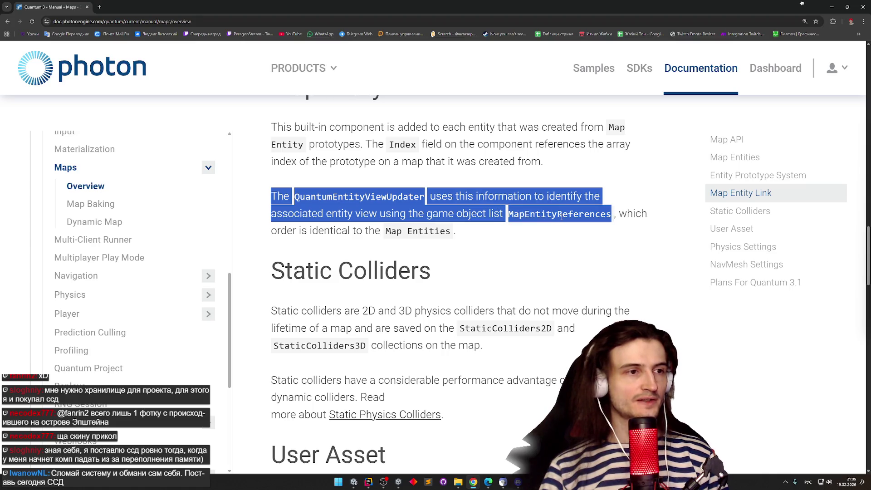
pyautogui.moveTo(508, 207)
pyautogui.mouseDown()
pyautogui.moveTo(269, 200)
pyautogui.moveTo(274, 163)
pyautogui.moveTo(362, 222)
pyautogui.mouseUp()
pyautogui.click(415, 230)
pyautogui.scroll(-2, 495, 267)
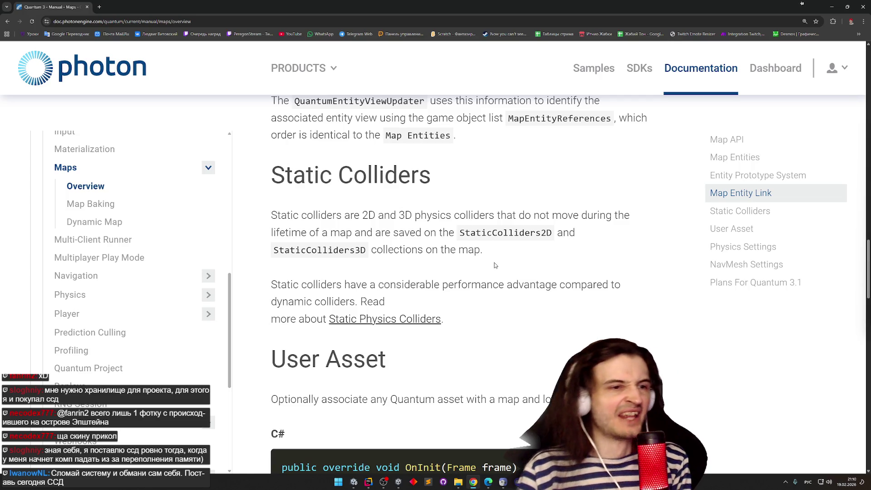
# Autoscroll through Static Colliders and User Asset, then close the stray postimg tab
pyautogui.scroll(-1, 489, 272)
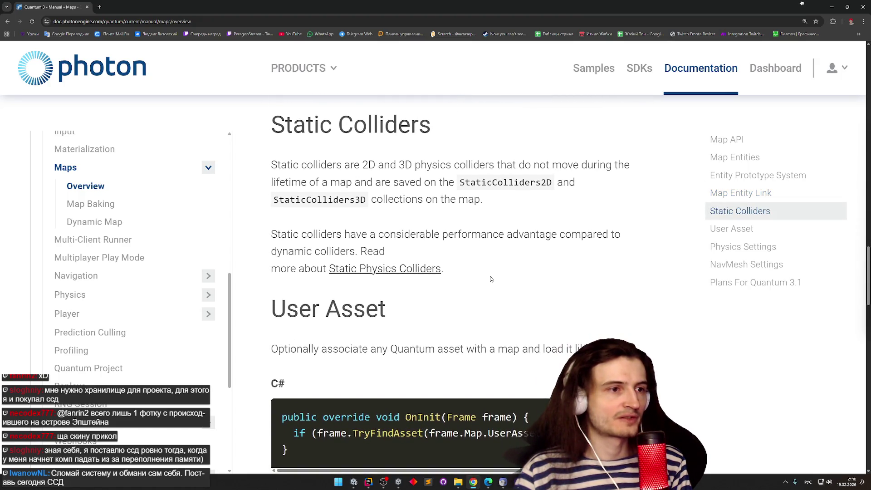
pyautogui.middleClick(486, 283)
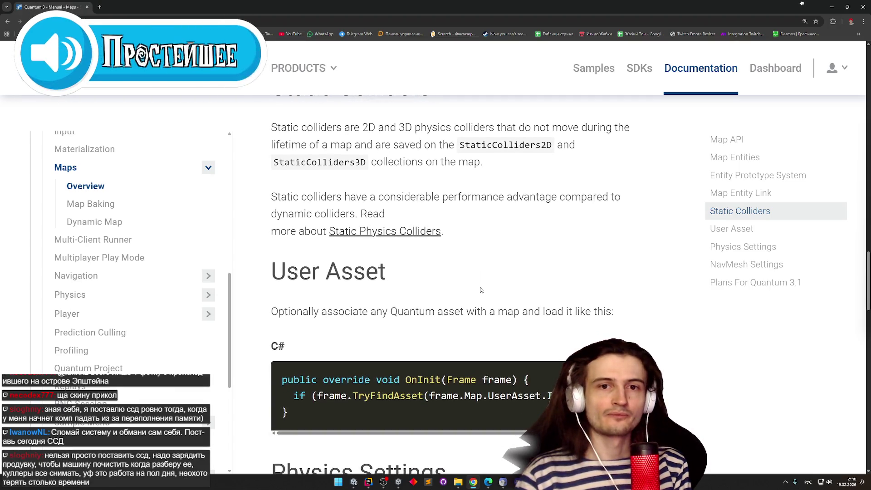
pyautogui.middleClick(488, 278)
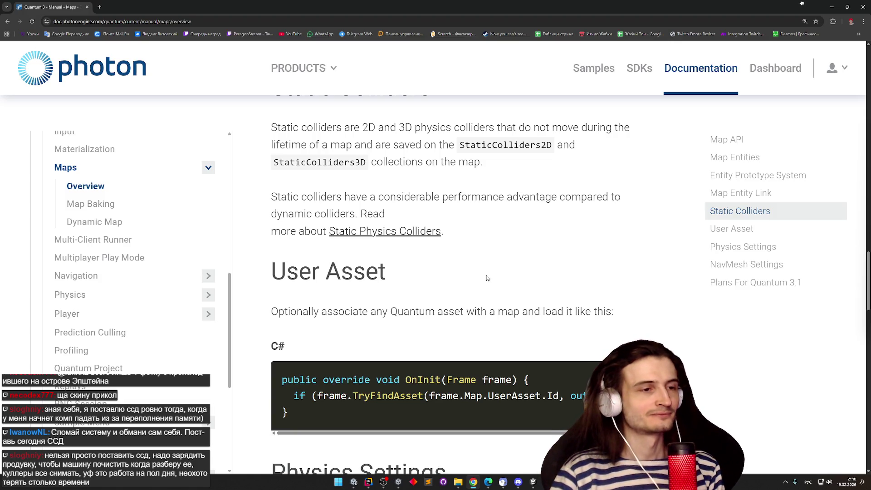
pyautogui.middleClick(505, 266)
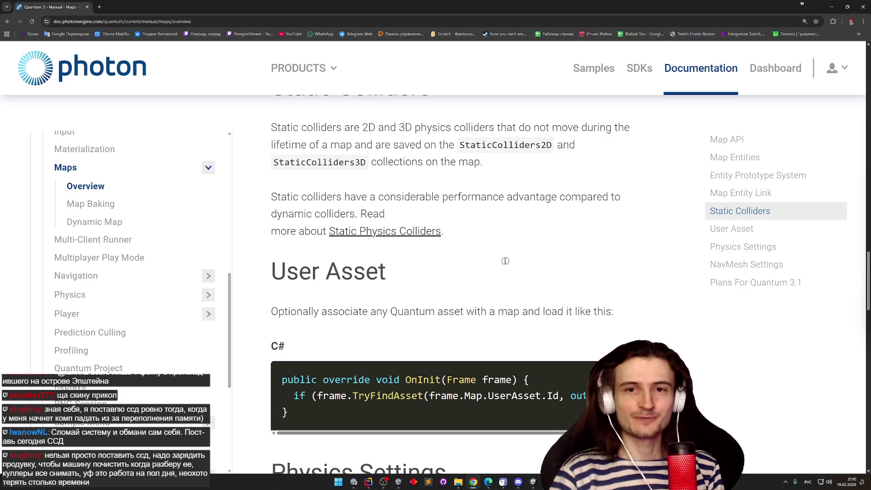
pyautogui.middleClick(502, 271)
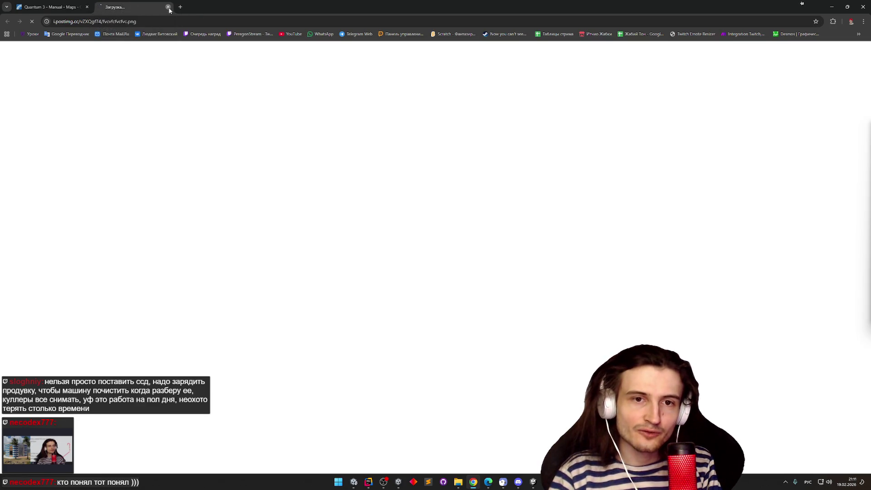
pyautogui.click(168, 7)
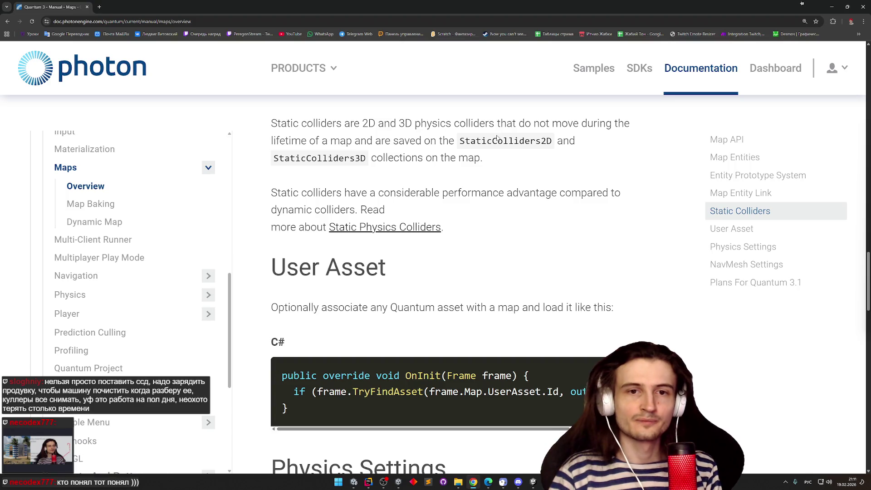
# Open the ibb.co image link from the User Asset section in a new tab
pyautogui.middleClick(659, 275)
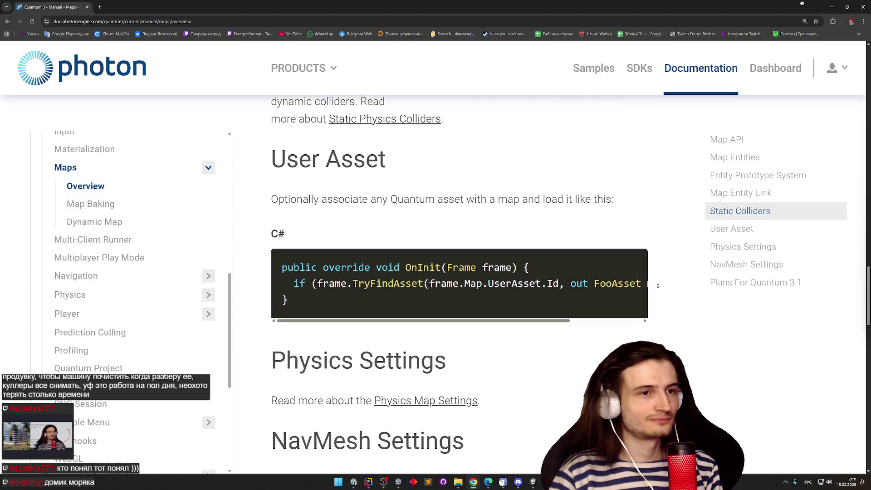
pyautogui.scroll(3, 662, 261)
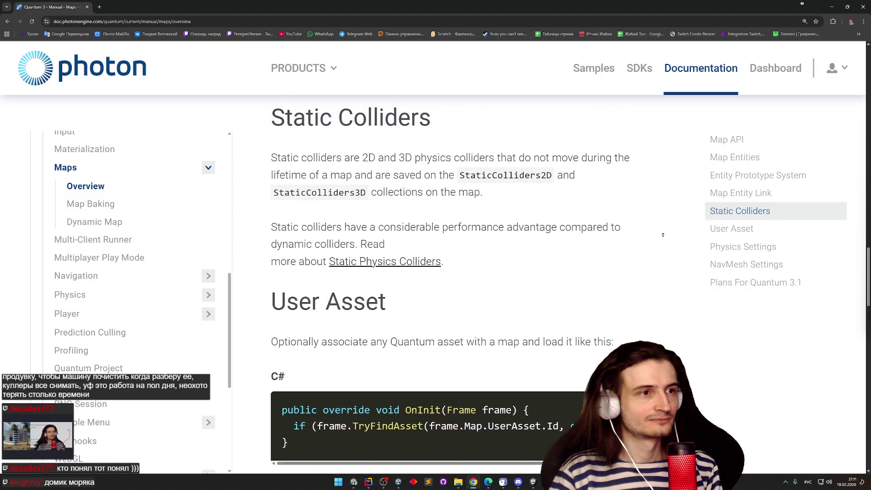
pyautogui.scroll(-1, 646, 294)
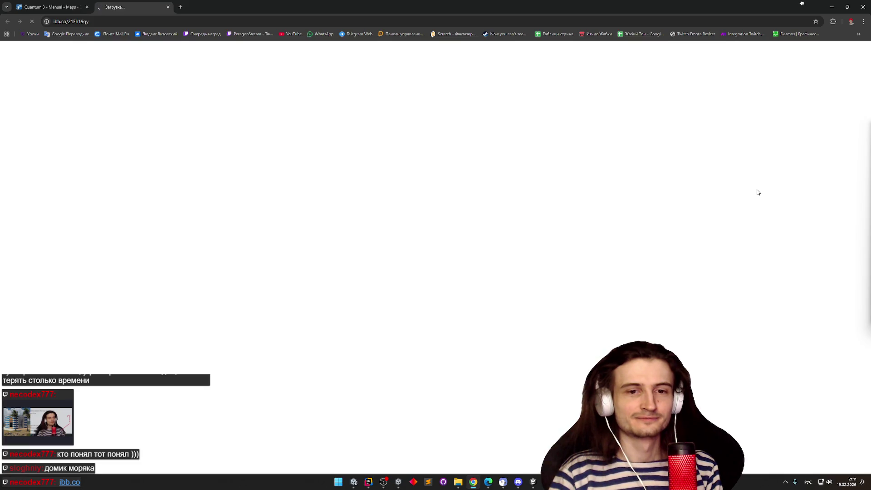
# Close the ibb.co tab, restore Chrome, reopen it with Ctrl+Shift+T and close it again
pyautogui.click(833, 21)
pyautogui.click(833, 21)
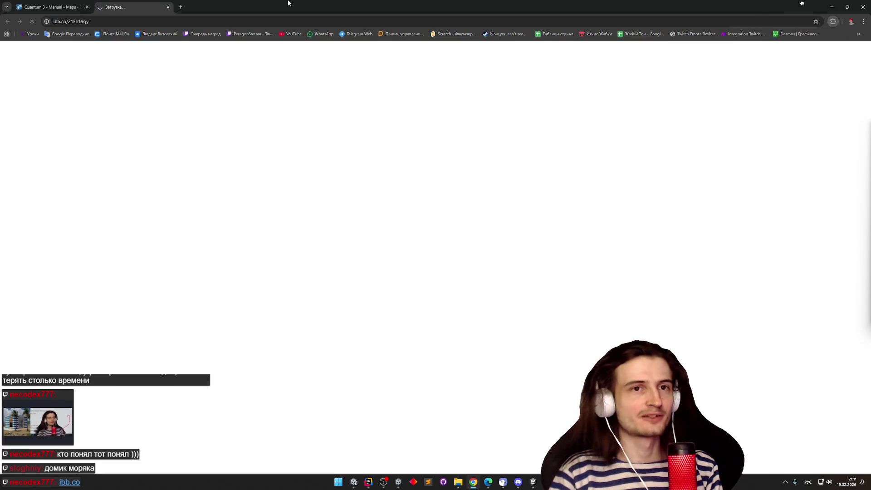
pyautogui.click(167, 8)
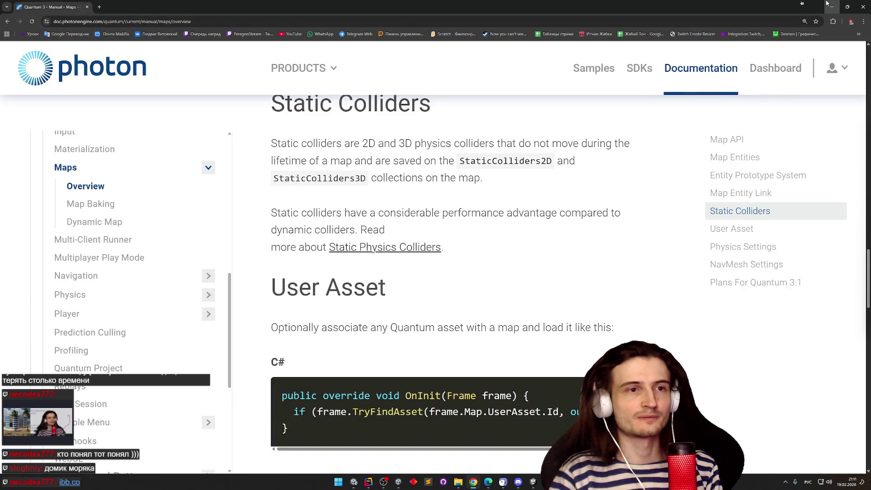
pyautogui.click(832, 6)
pyautogui.click(474, 483)
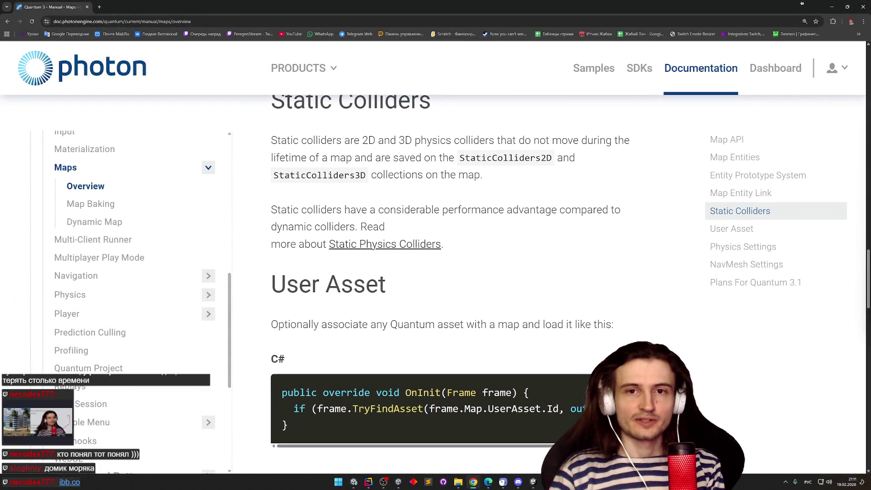
pyautogui.hotkey('ctrl', 'shift', 't')
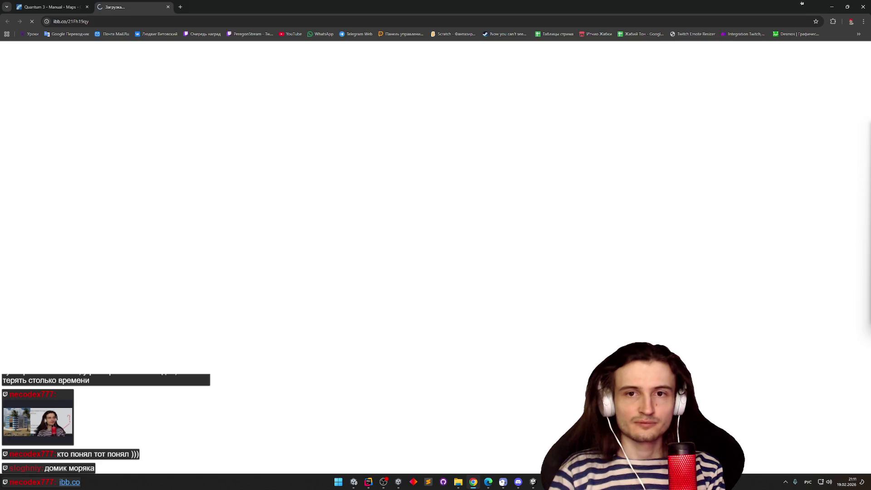
pyautogui.click(168, 7)
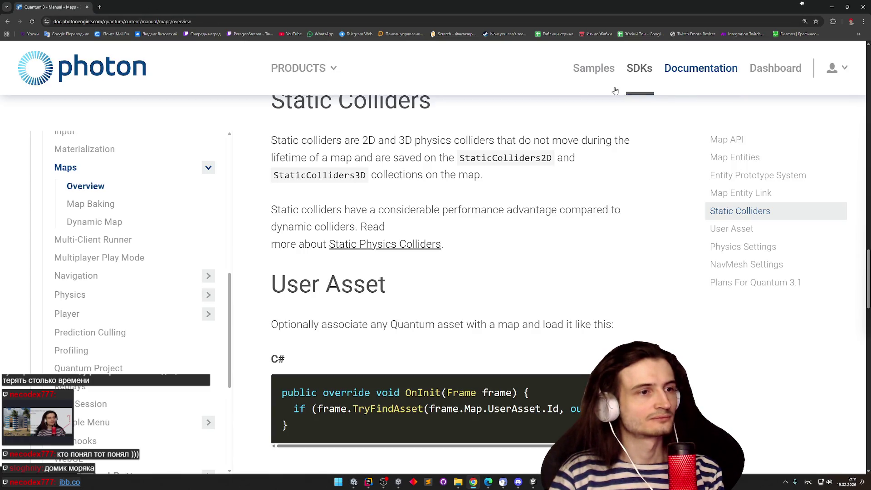
pyautogui.middleClick(544, 230)
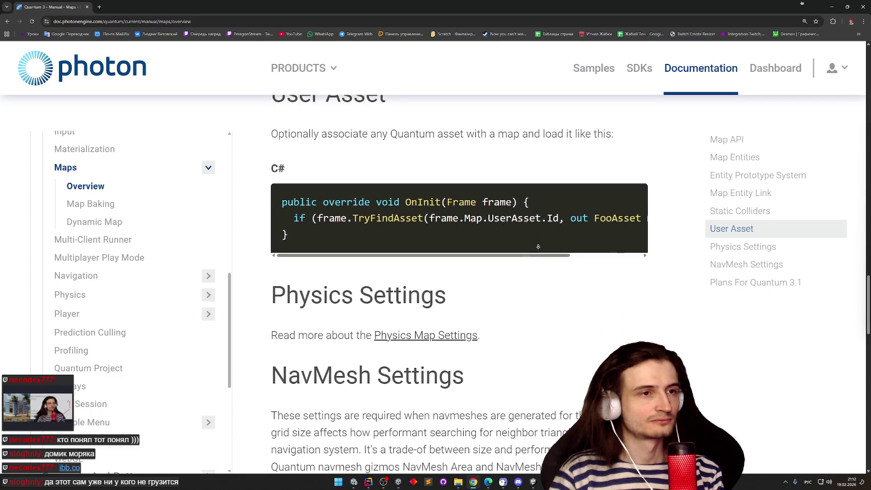
# Scroll the User Asset code sideways, then read through NavMesh Settings to Plans For Quantum 3.1
pyautogui.middleClick(530, 241)
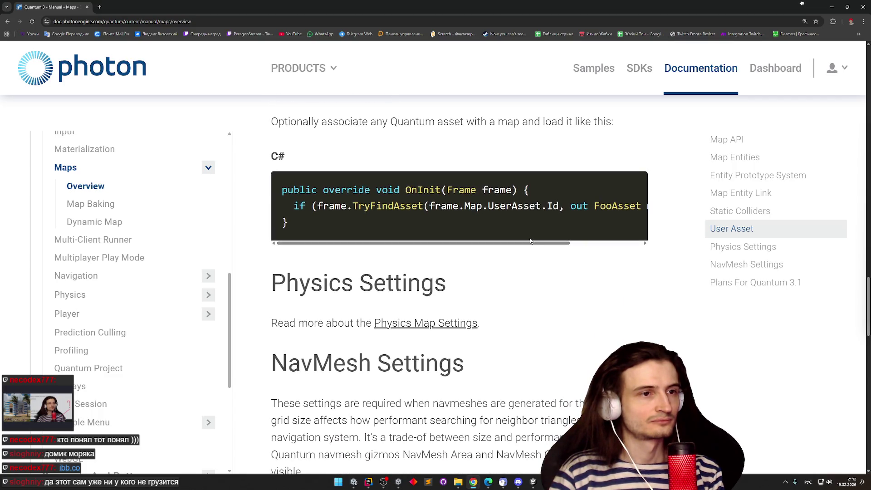
pyautogui.moveTo(565, 245)
pyautogui.mouseDown()
pyautogui.moveTo(630, 245)
pyautogui.moveTo(563, 244)
pyautogui.mouseUp()
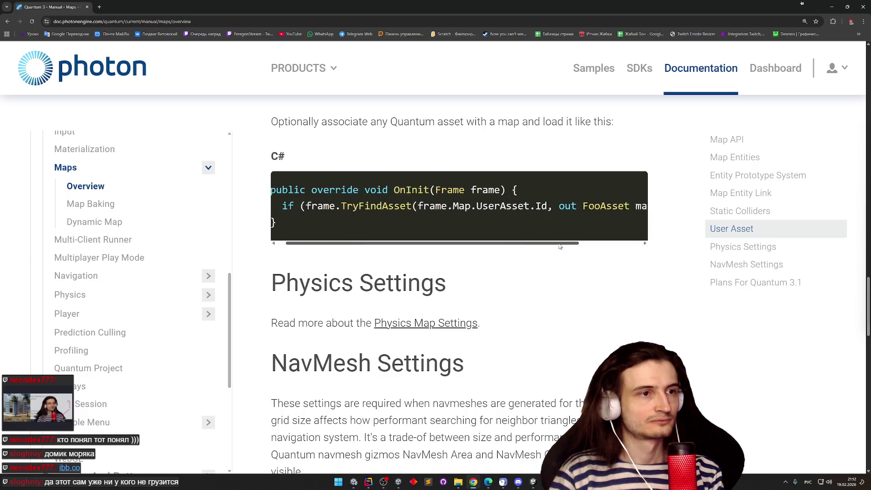
pyautogui.scroll(2, 562, 227)
pyautogui.middleClick(559, 204)
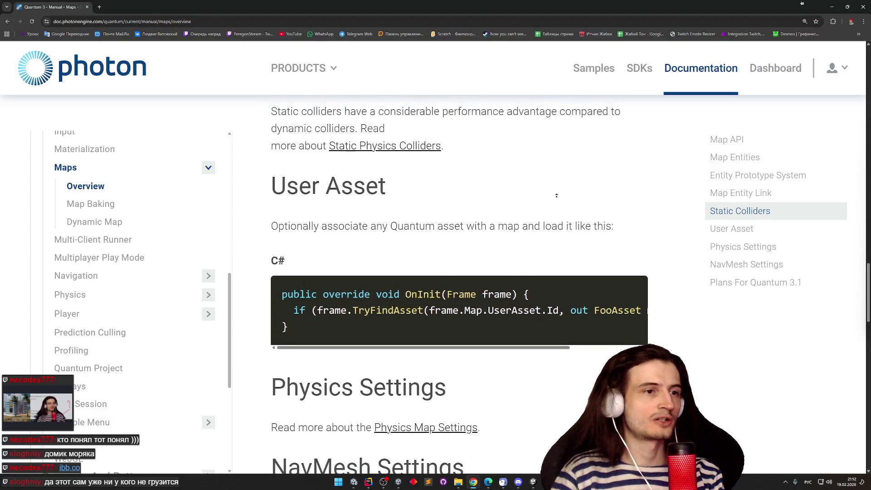
pyautogui.moveTo(550, 340)
pyautogui.mouseDown()
pyautogui.moveTo(622, 344)
pyautogui.moveTo(550, 333)
pyautogui.mouseUp()
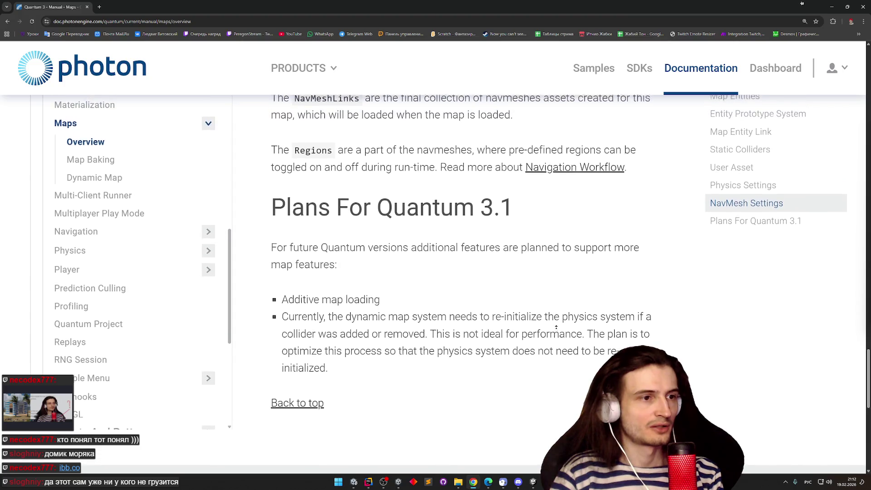
pyautogui.middleClick(180, 264)
# Scroll the Map Baking article down to the QuantumEditorSettings automatic-baking paragraph
pyautogui.scroll(-1, 180, 264)
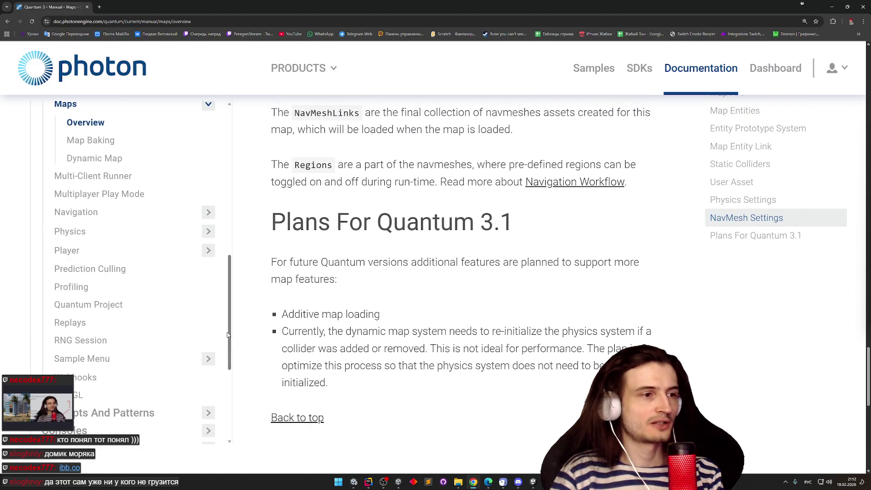
pyautogui.scroll(-5, 228, 336)
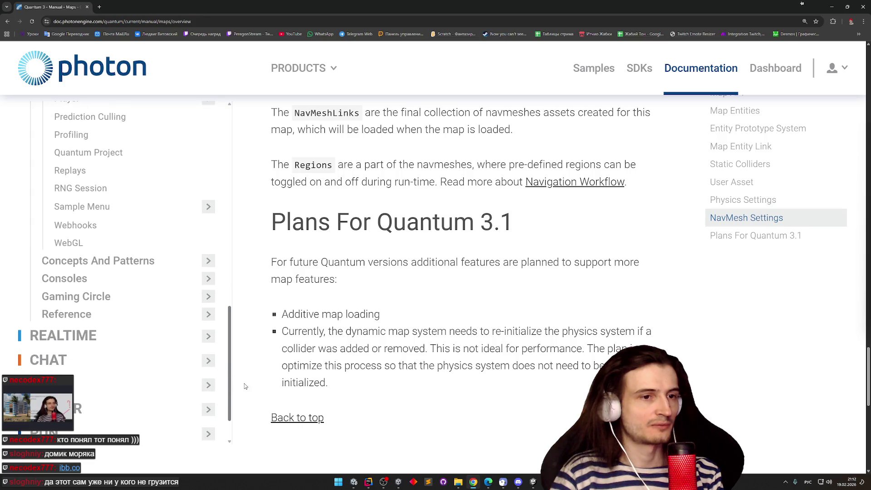
pyautogui.scroll(8, 132, 272)
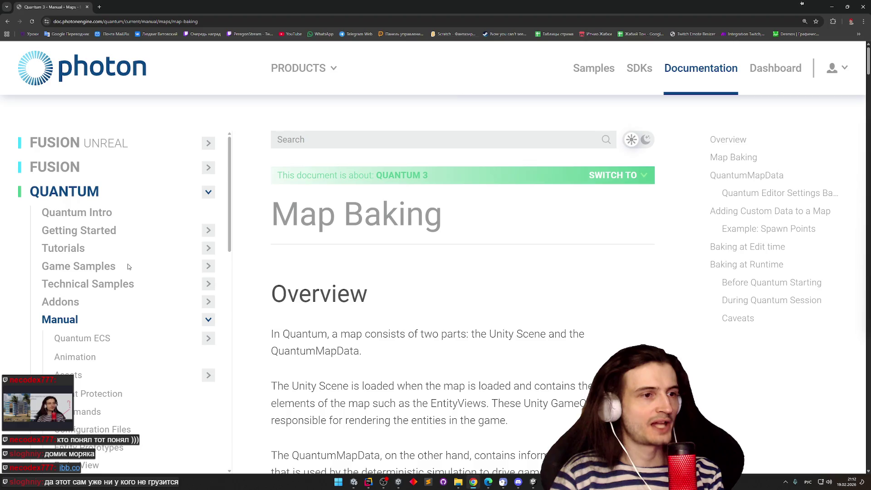
pyautogui.scroll(-4, 425, 290)
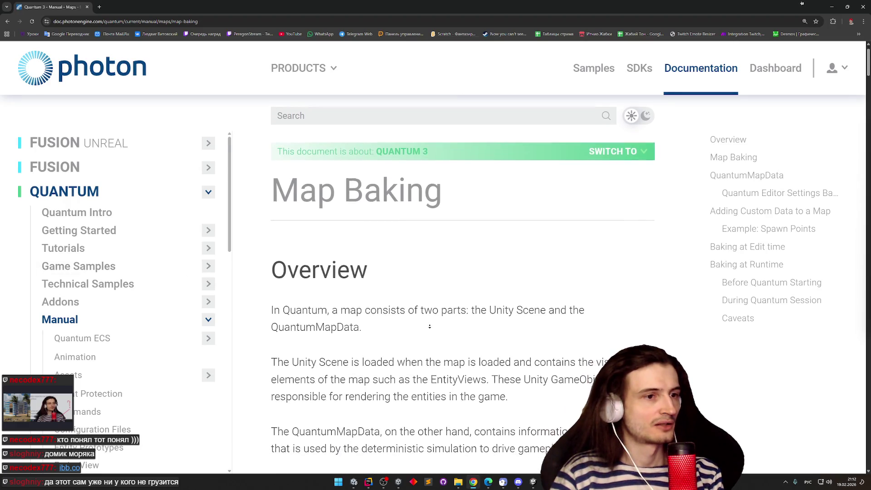
pyautogui.middleClick(444, 294)
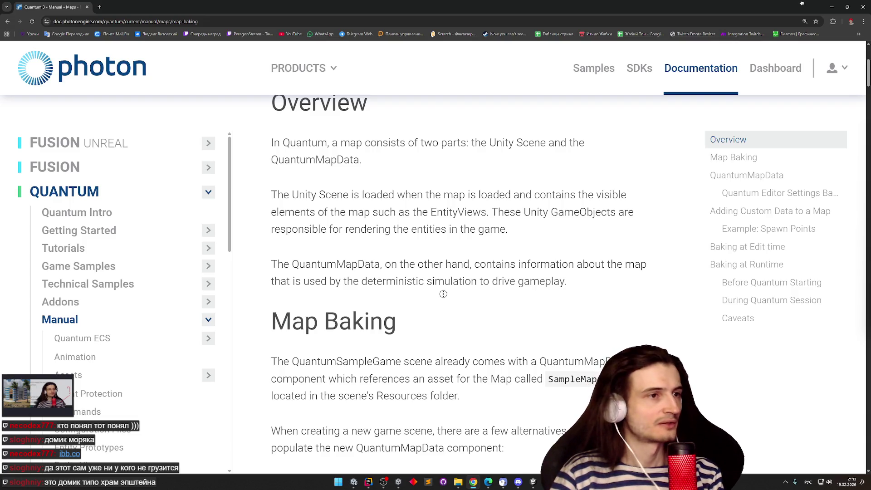
pyautogui.scroll(-2, 433, 316)
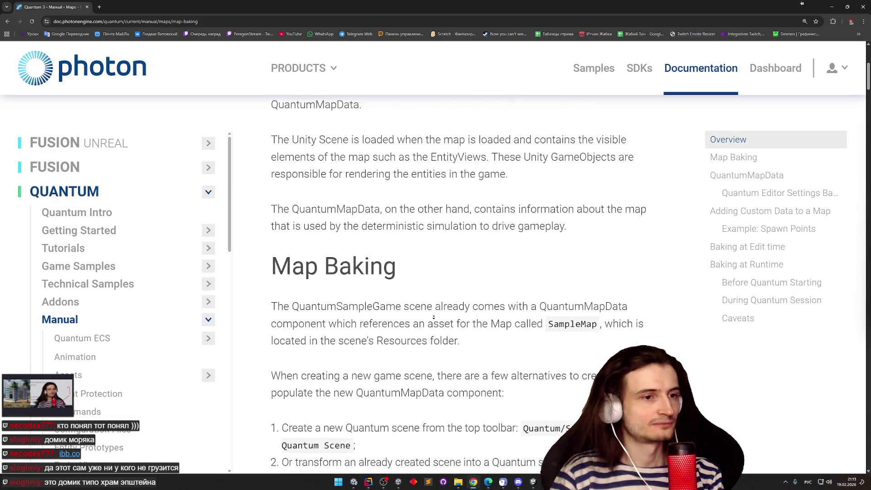
pyautogui.scroll(-1, 434, 317)
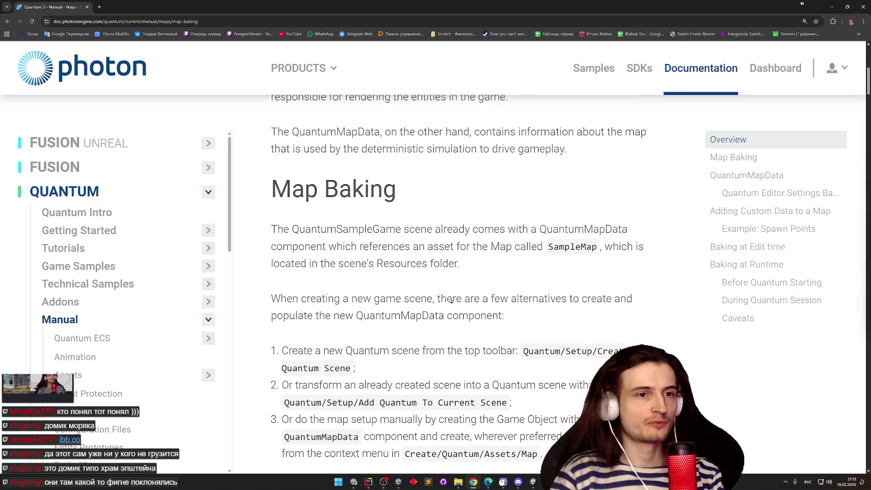
pyautogui.scroll(3, 459, 272)
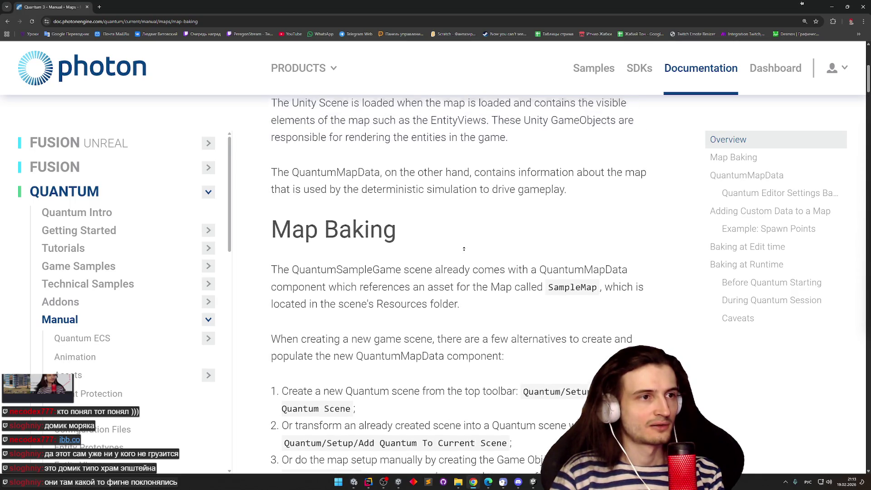
pyautogui.scroll(2, 463, 248)
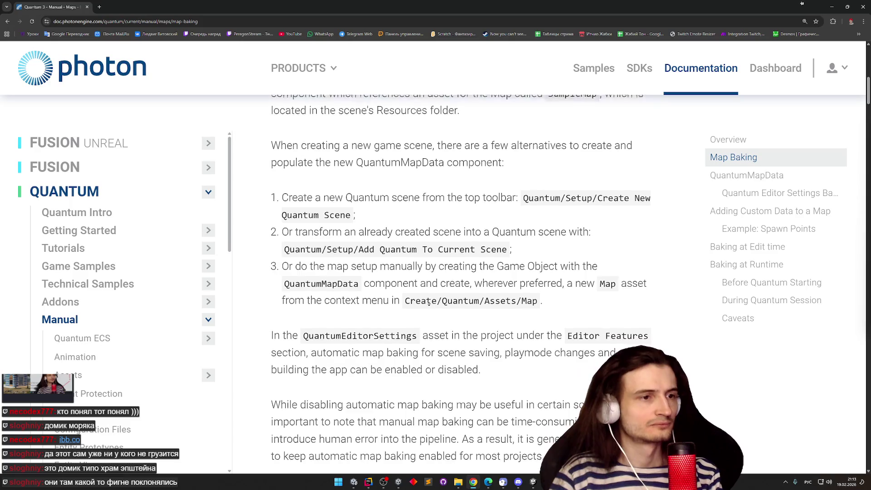
pyautogui.scroll(-1, 428, 305)
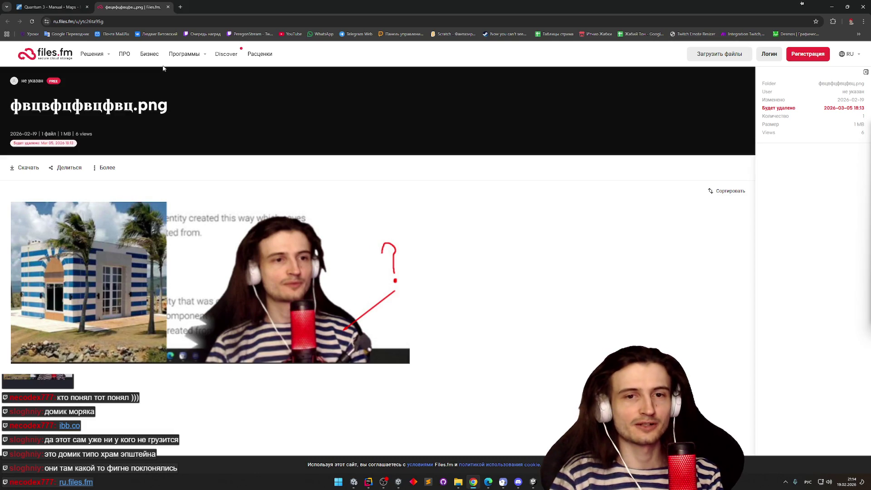
# Close the Files.fm image tab to return to the Quantum Map Baking documentation
pyautogui.click(168, 7)
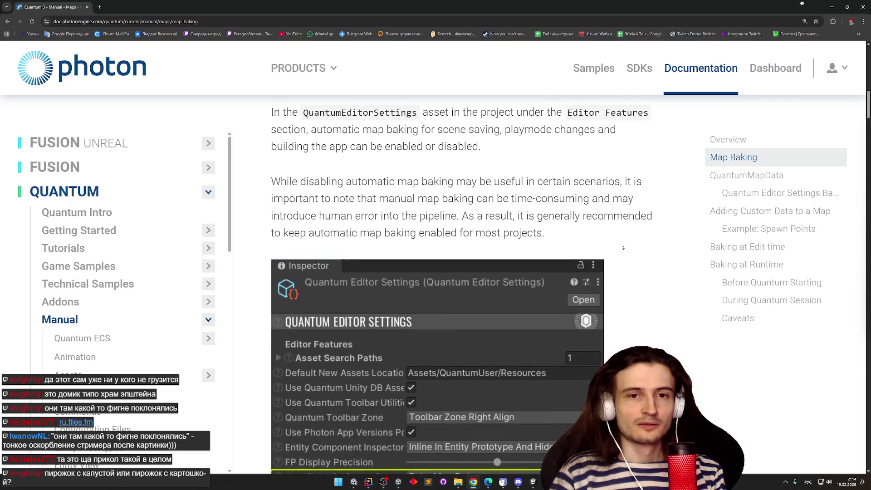
# Stop the page at the Quantum Editor Settings image with its Editor Features list
pyautogui.click(624, 249)
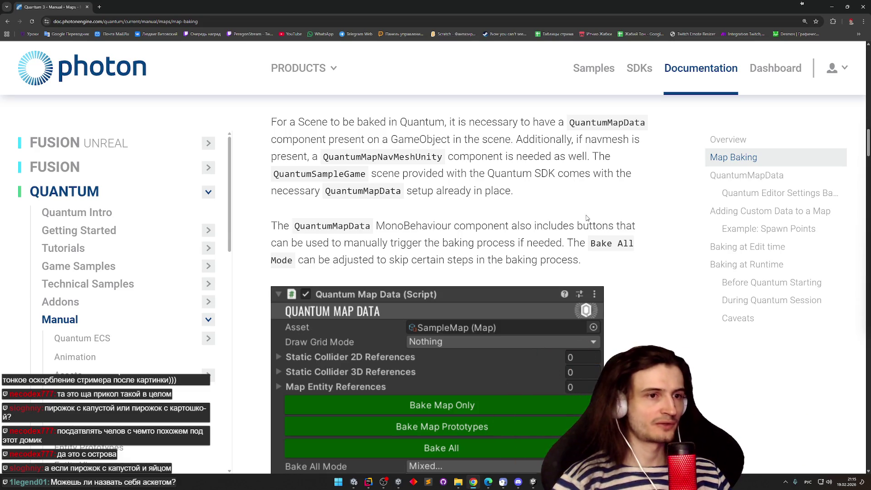
# Scroll the Map Baking page down to the QuantumMapData section covering the Map asset and User Asset field
pyautogui.scroll(-2, 586, 215)
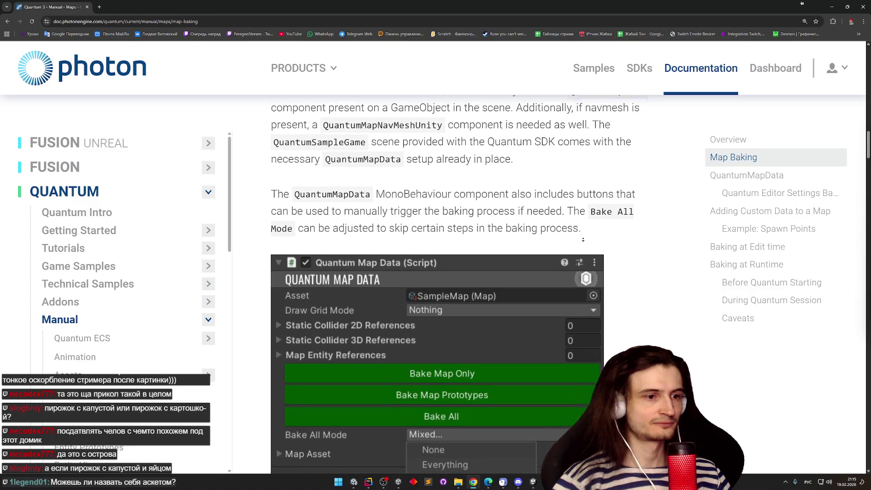
pyautogui.scroll(-2, 582, 240)
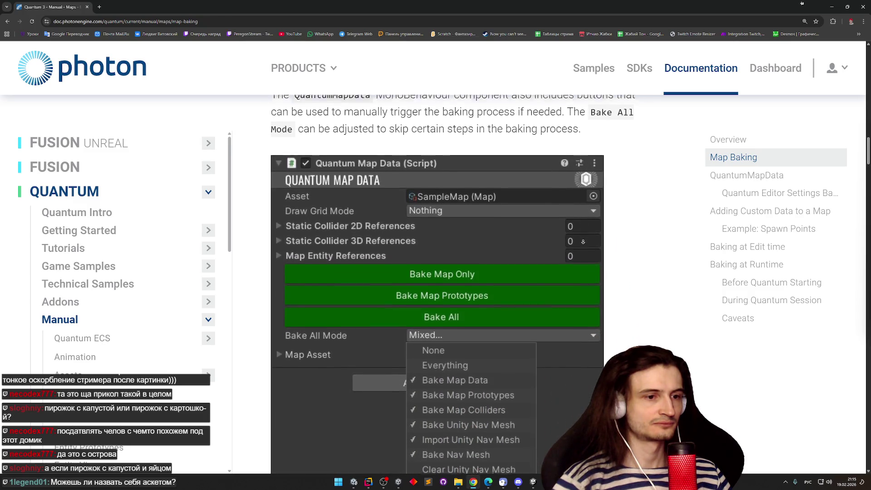
pyautogui.scroll(-2, 583, 242)
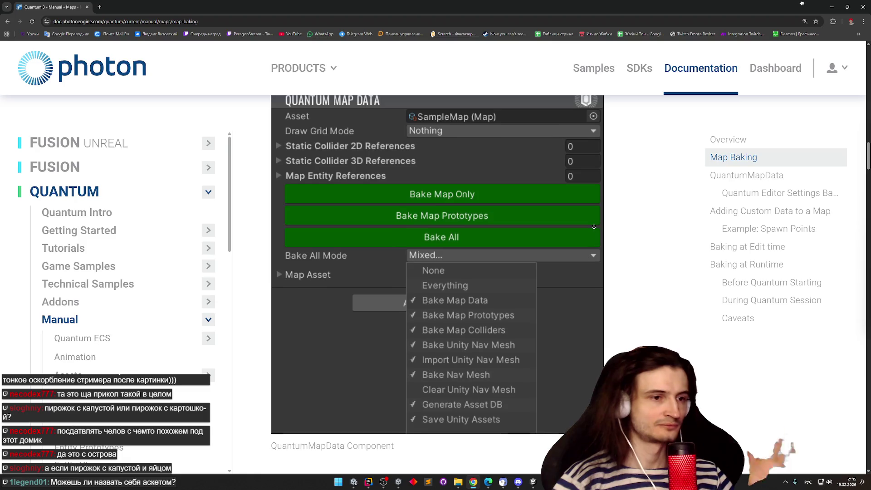
pyautogui.scroll(-1, 592, 231)
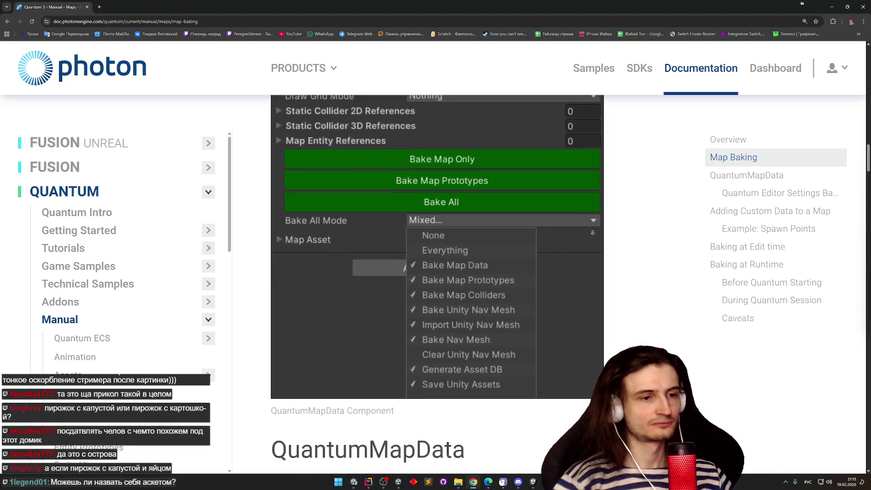
pyautogui.scroll(-1, 593, 232)
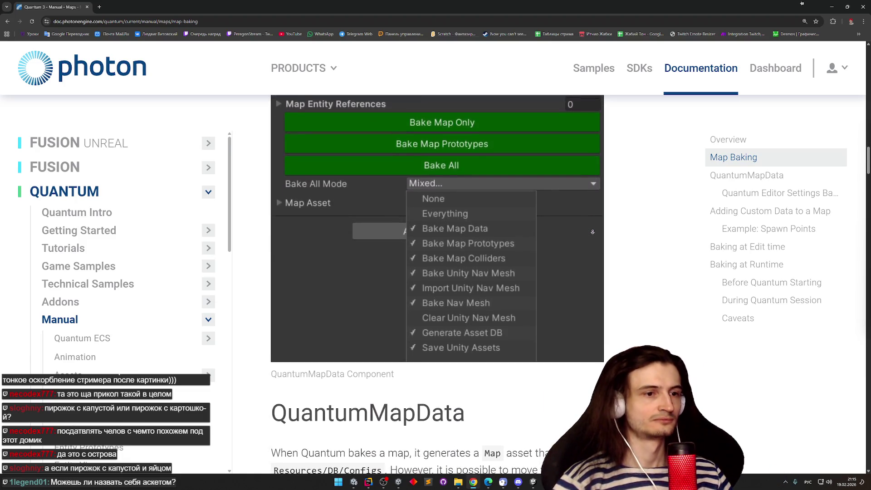
pyautogui.scroll(6, 591, 223)
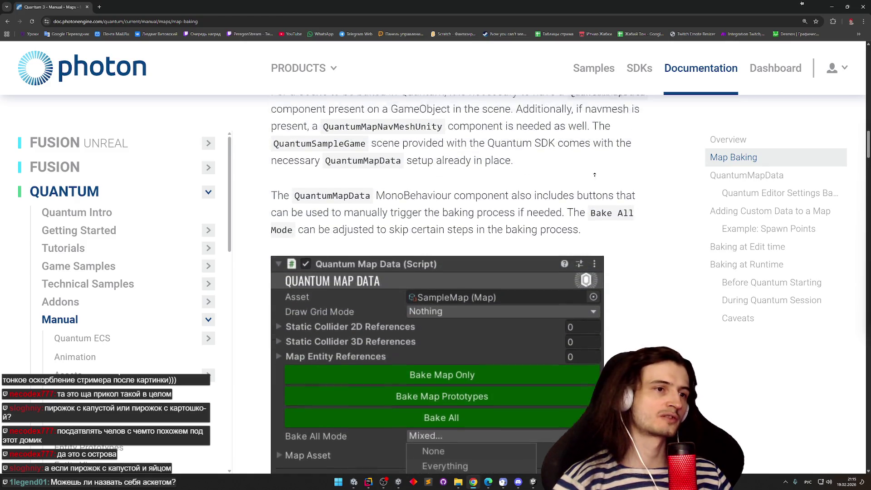
pyautogui.scroll(-6, 589, 207)
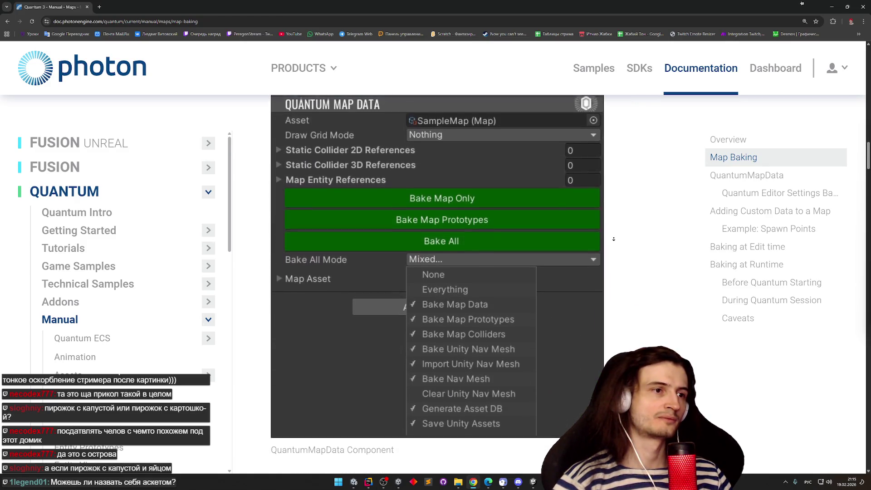
pyautogui.scroll(-3, 608, 265)
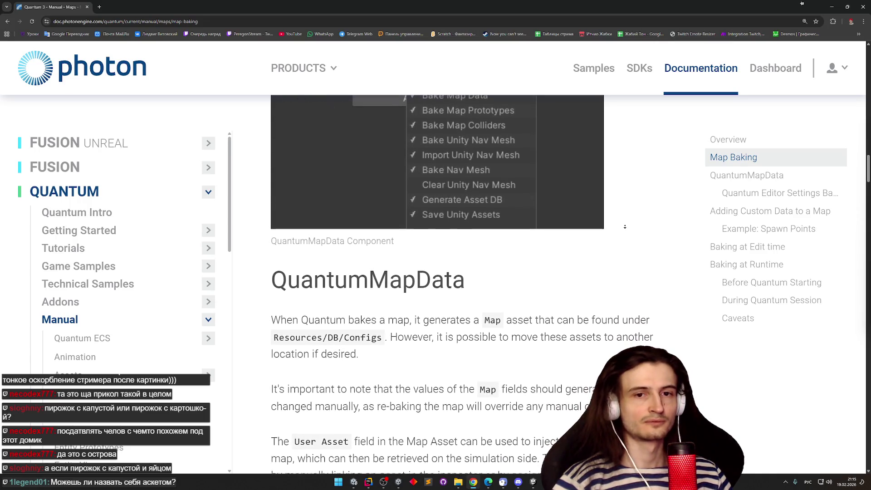
pyautogui.scroll(-1, 625, 227)
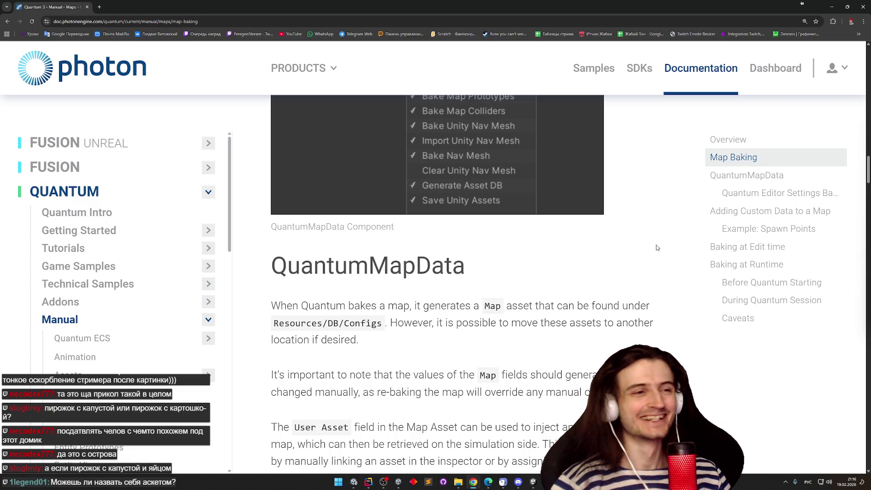
pyautogui.middleClick(658, 222)
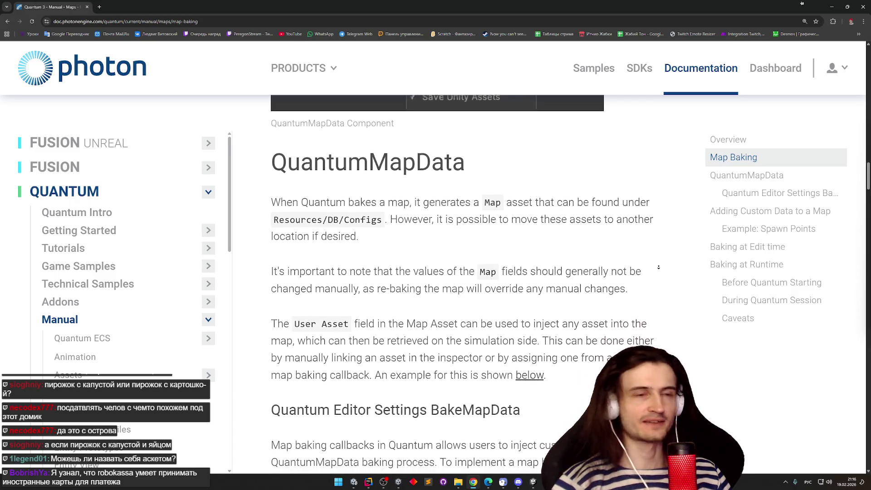
pyautogui.click(660, 261)
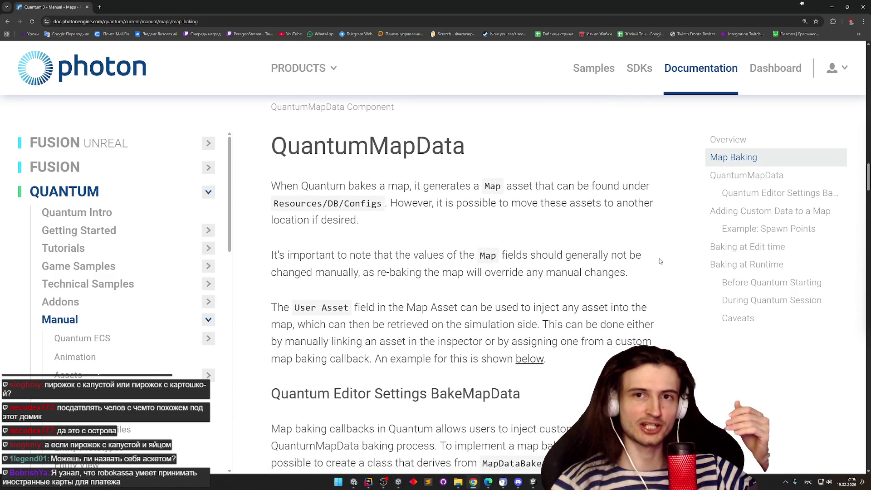
pyautogui.middleClick(659, 258)
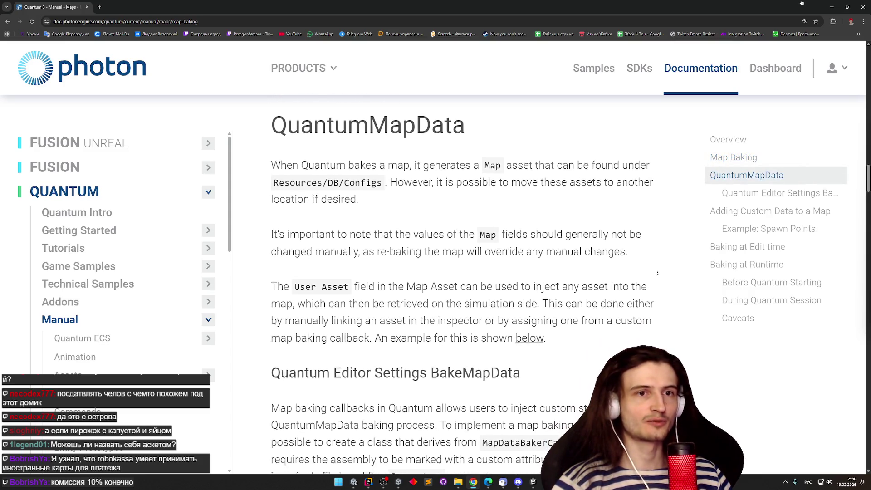
pyautogui.click(659, 275)
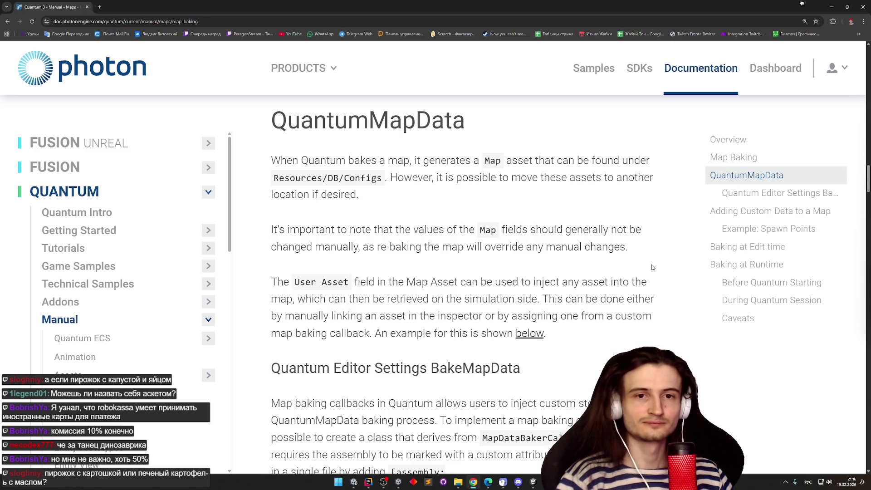
pyautogui.scroll(-1, 640, 274)
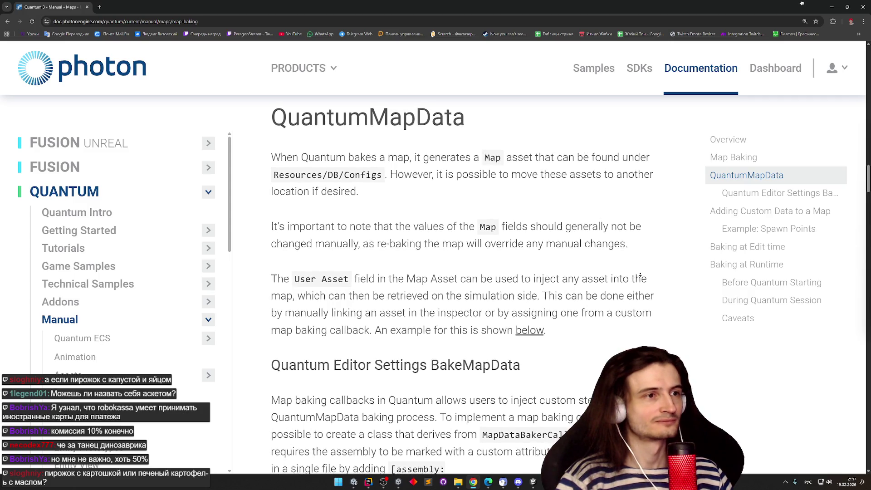
pyautogui.middleClick(644, 257)
pyautogui.scroll(2, 645, 258)
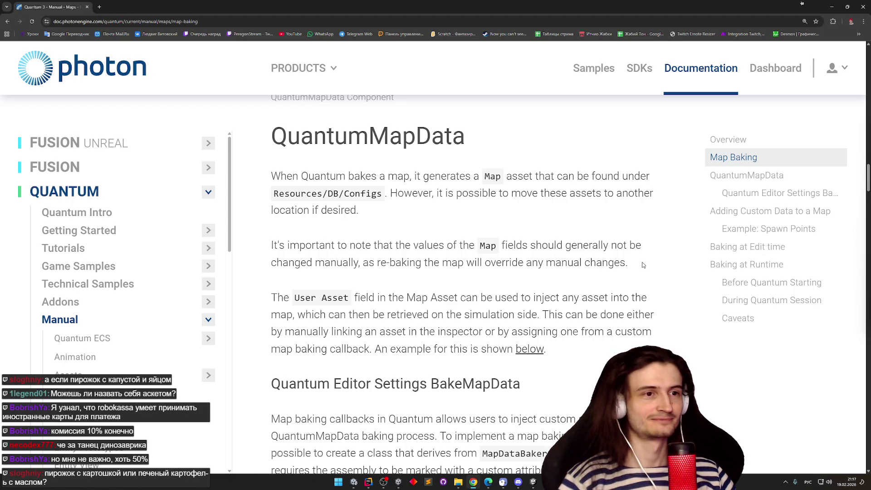
pyautogui.middleClick(663, 247)
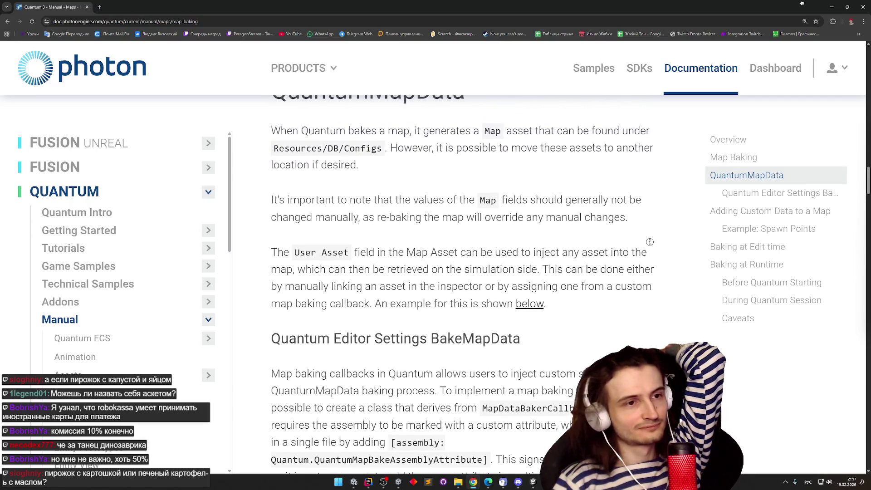
# Scroll down to the BakeMapData callbacks section and its ExampleMapDataBaker C# example
pyautogui.scroll(-1, 650, 258)
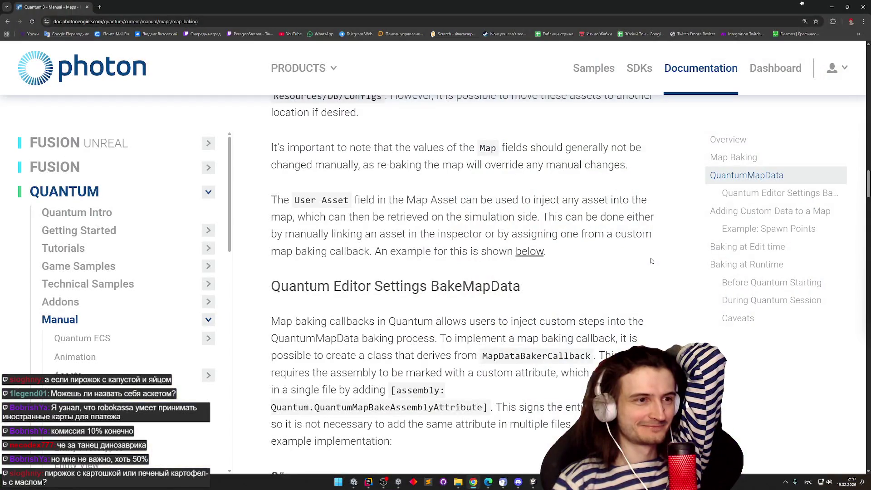
pyautogui.scroll(-1, 649, 263)
pyautogui.scroll(-1, 649, 271)
pyautogui.scroll(-1, 649, 271)
pyautogui.scroll(-1, 649, 270)
pyautogui.scroll(-1, 649, 271)
pyautogui.scroll(-1, 649, 264)
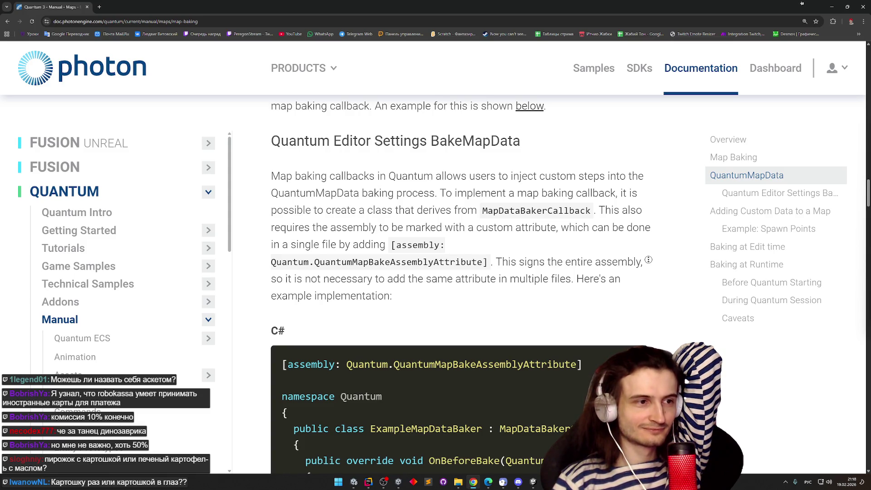
pyautogui.scroll(-1, 648, 259)
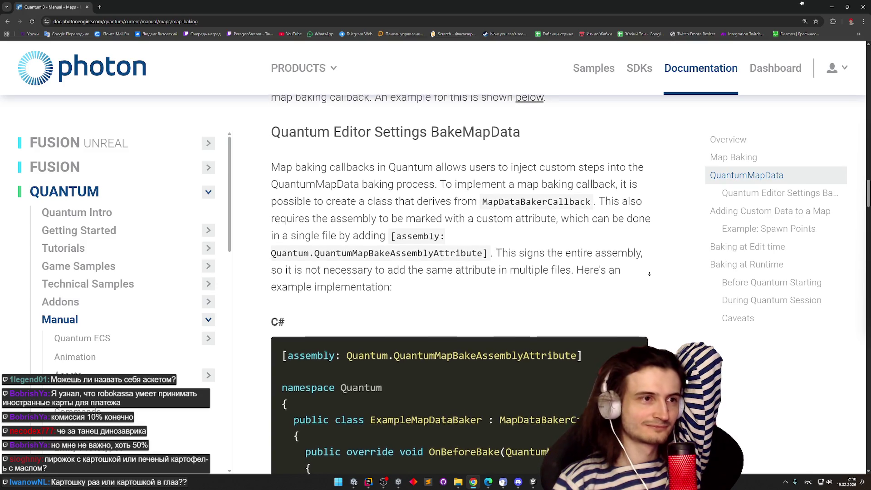